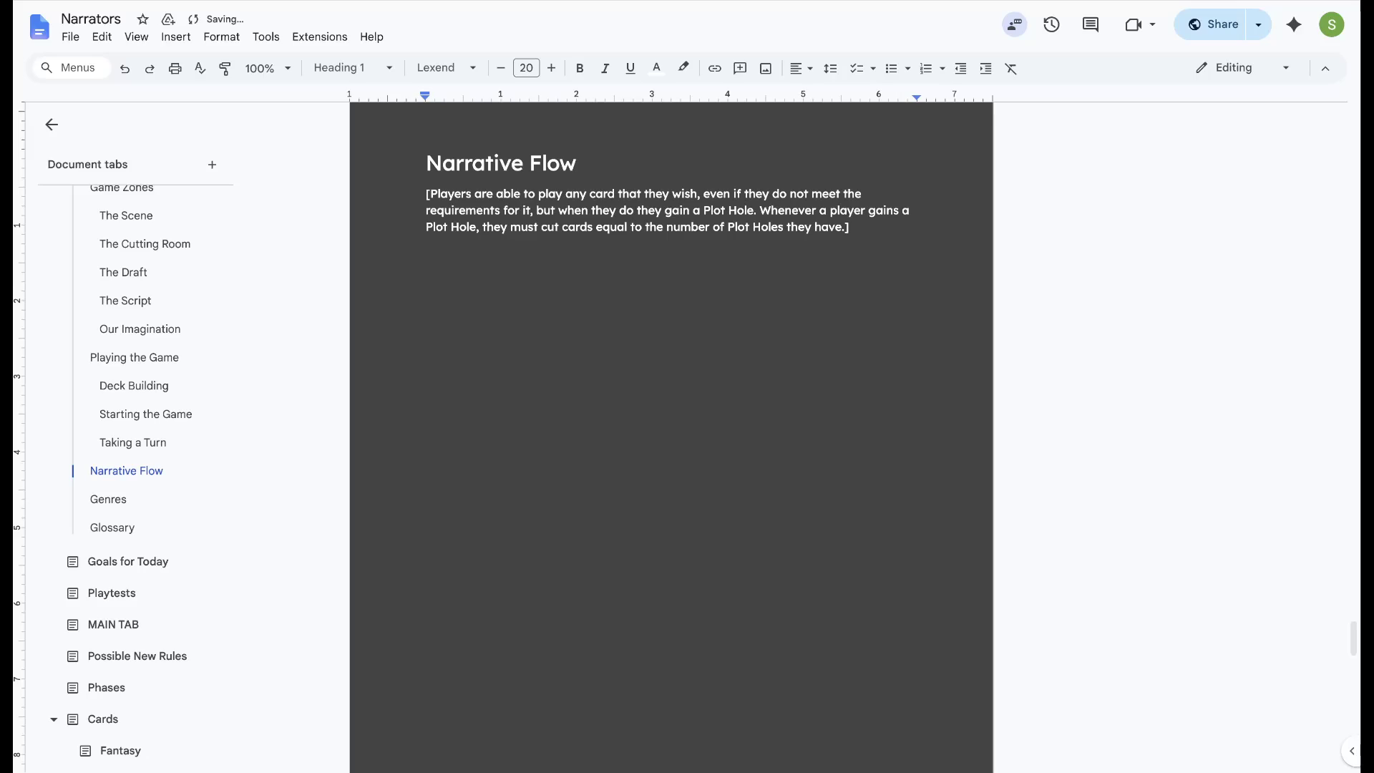
Add an empty line after the Plot Hole paragraph under Narrative Flow
{"action": "key", "text": "ctrl+End"}
{"action": "key", "text": "Return"}
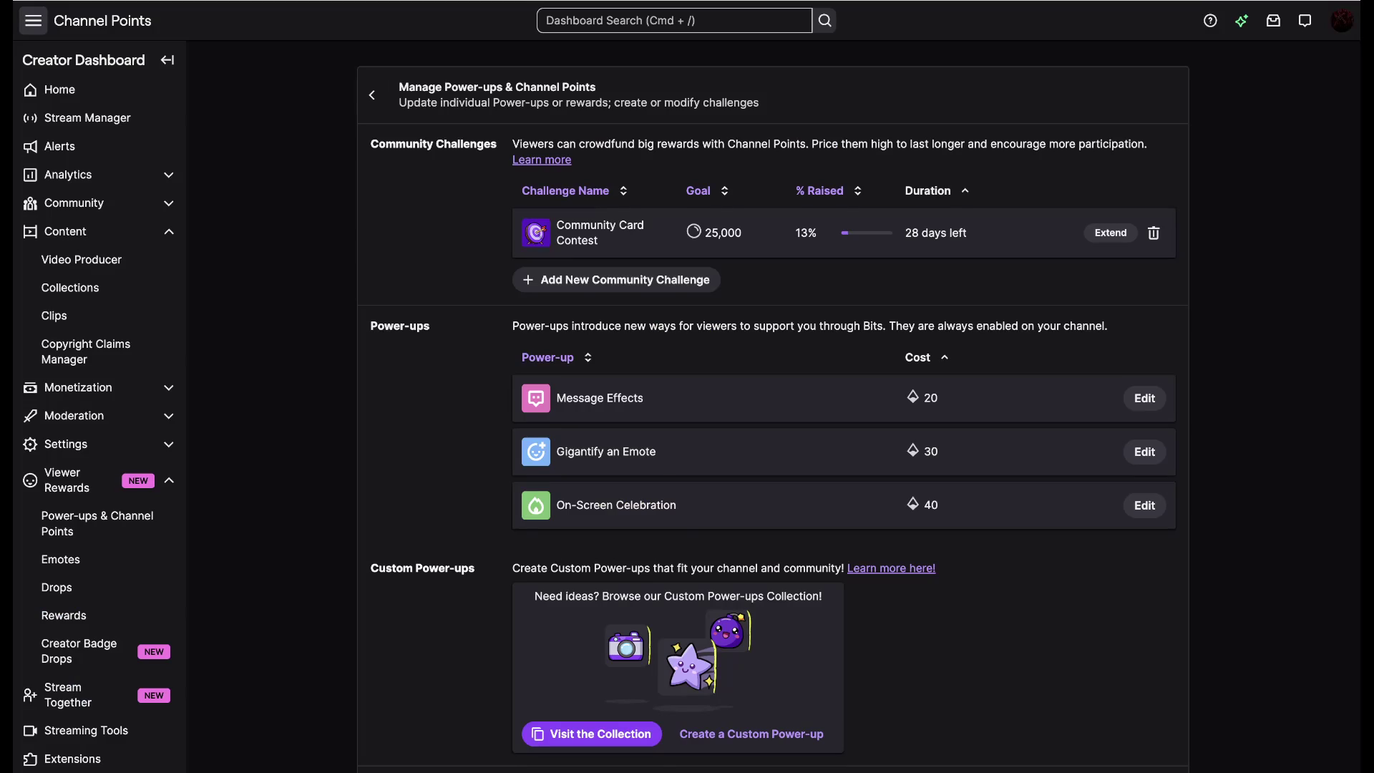
{"action": "scroll", "coordinate": [773, 430], "scroll_direction": "down", "scroll_amount": 1}
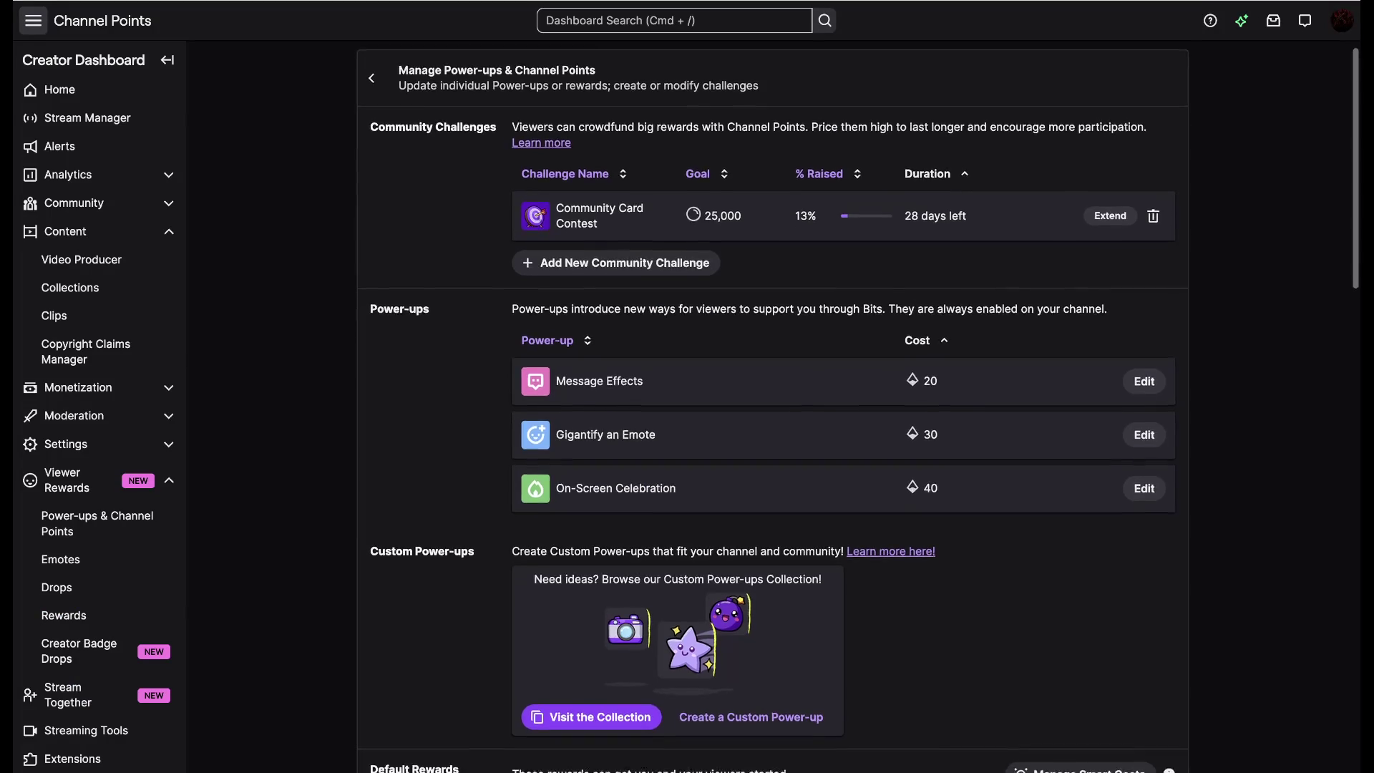
{"action": "scroll", "coordinate": [774, 430], "scroll_direction": "down", "scroll_amount": 3}
{"action": "scroll", "coordinate": [774, 429], "scroll_direction": "down", "scroll_amount": 3}
{"action": "scroll", "coordinate": [774, 430], "scroll_direction": "down", "scroll_amount": 3}
{"action": "scroll", "coordinate": [773, 429], "scroll_direction": "down", "scroll_amount": 3}
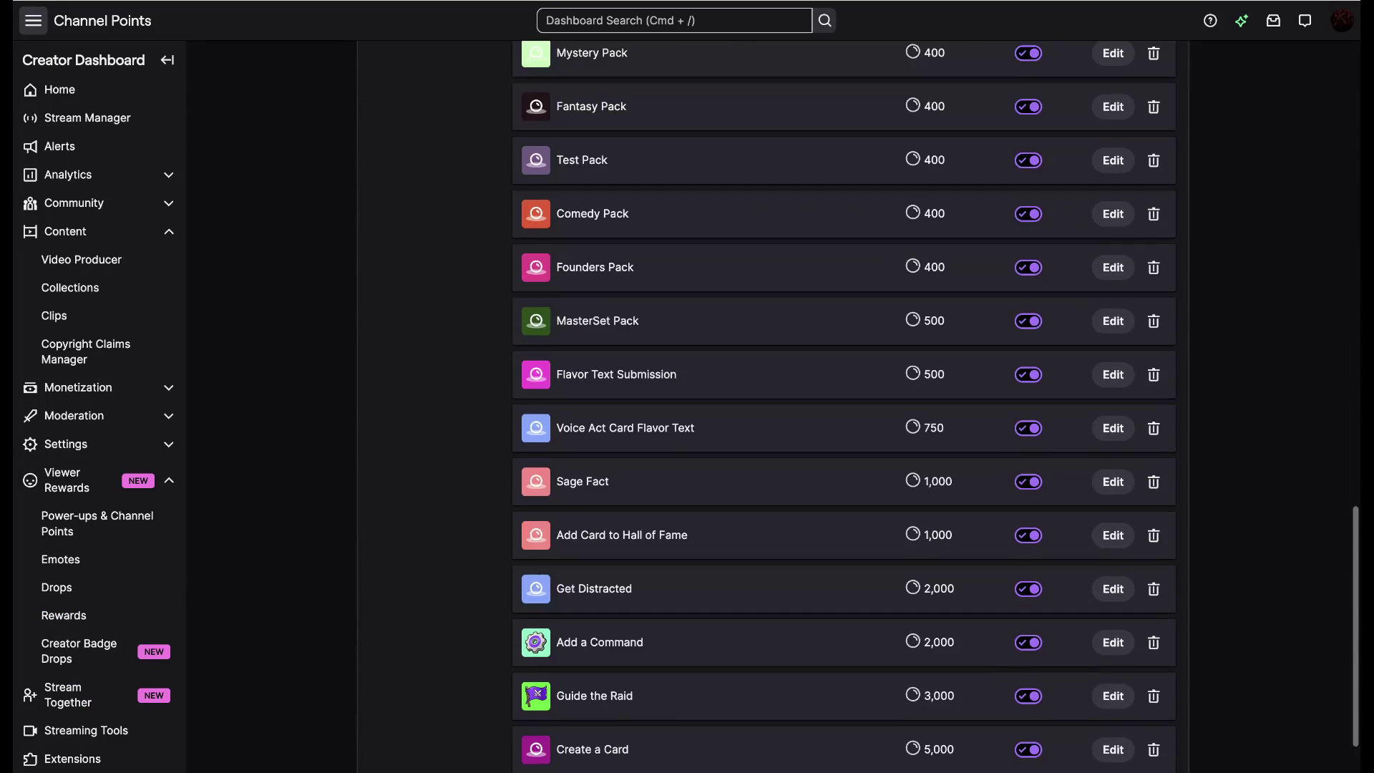
{"action": "scroll", "coordinate": [773, 429], "scroll_direction": "down", "scroll_amount": 2}
{"action": "scroll", "coordinate": [774, 429], "scroll_direction": "up", "scroll_amount": 10}
{"action": "scroll", "coordinate": [773, 430], "scroll_direction": "down", "scroll_amount": 10}
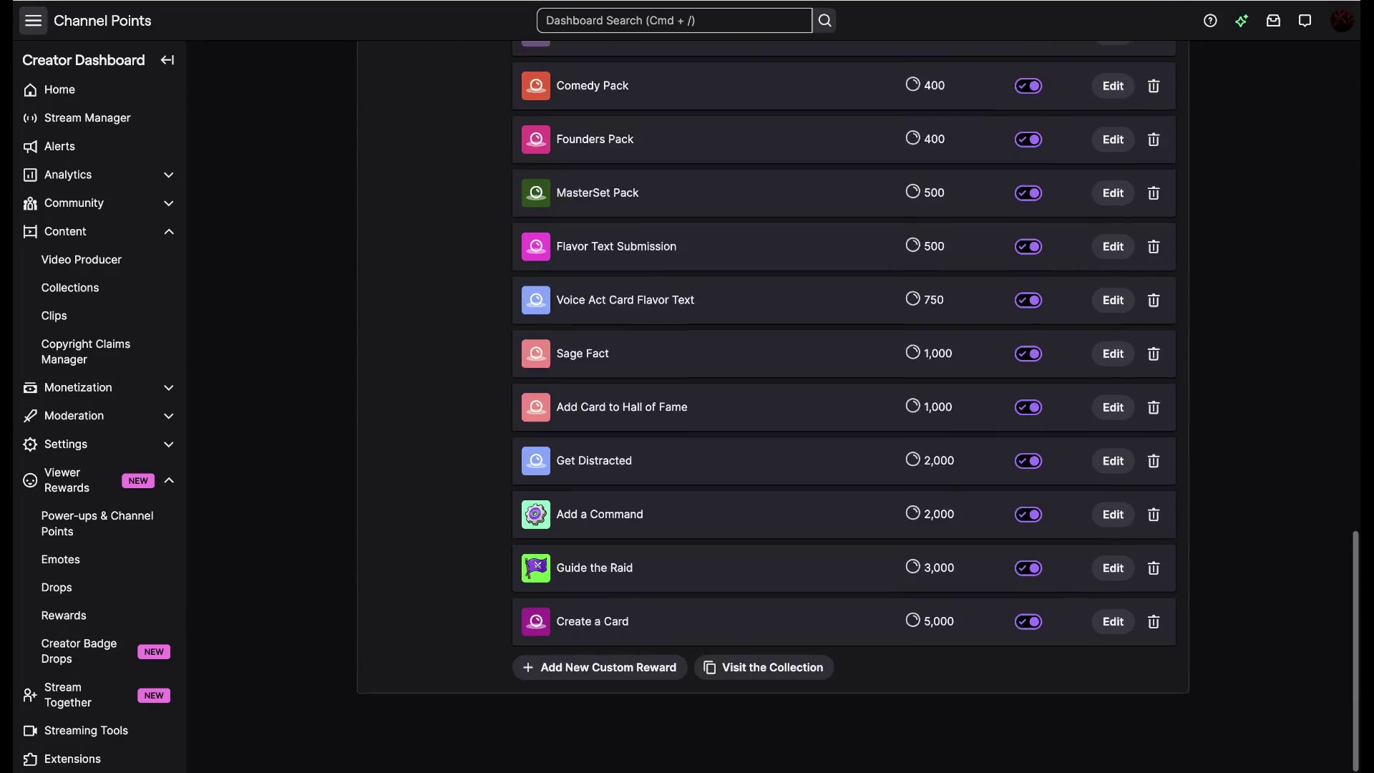
{"action": "scroll", "coordinate": [774, 403], "scroll_direction": "up", "scroll_amount": 1}
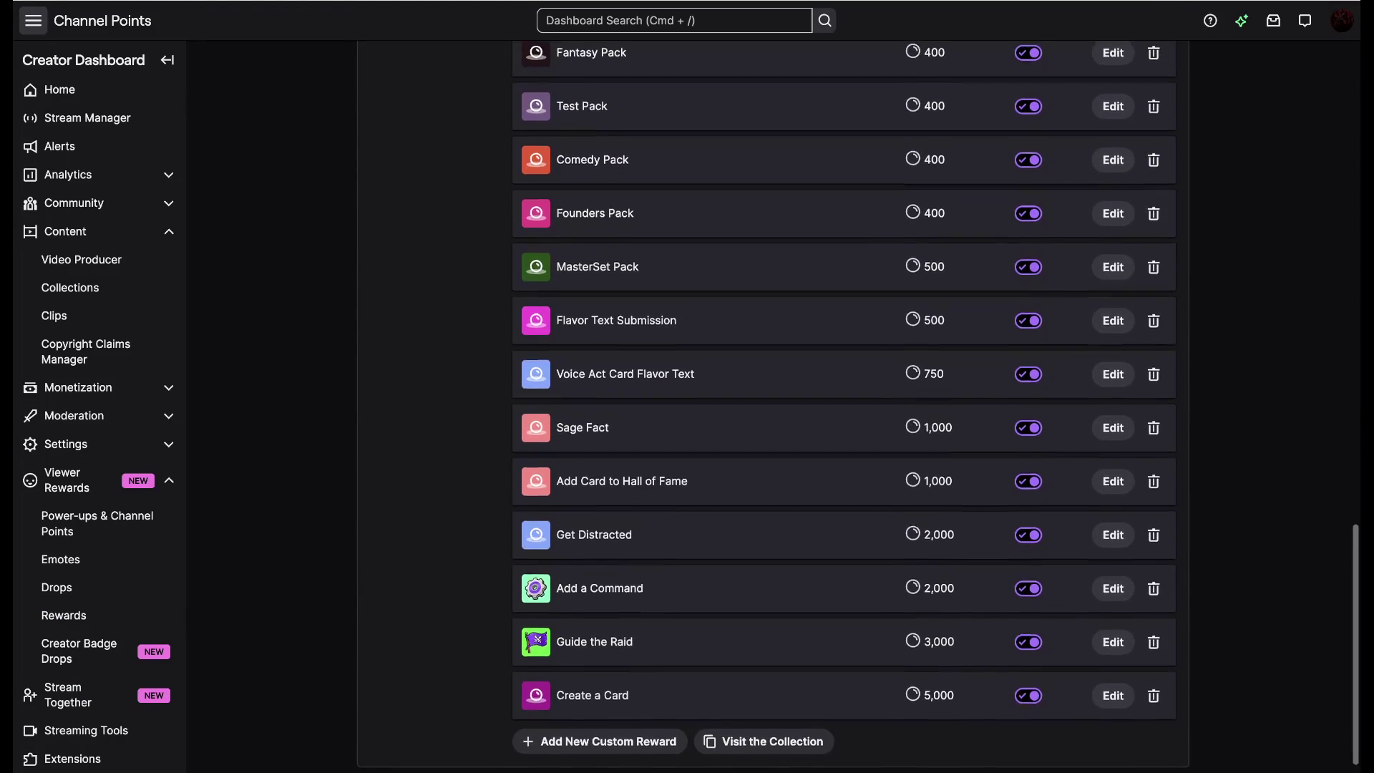
{"action": "scroll", "coordinate": [773, 402], "scroll_direction": "up", "scroll_amount": 1}
{"action": "scroll", "coordinate": [773, 402], "scroll_direction": "up", "scroll_amount": 1}
{"action": "scroll", "coordinate": [773, 403], "scroll_direction": "up", "scroll_amount": 2}
{"action": "scroll", "coordinate": [844, 409], "scroll_direction": "up", "scroll_amount": 1}
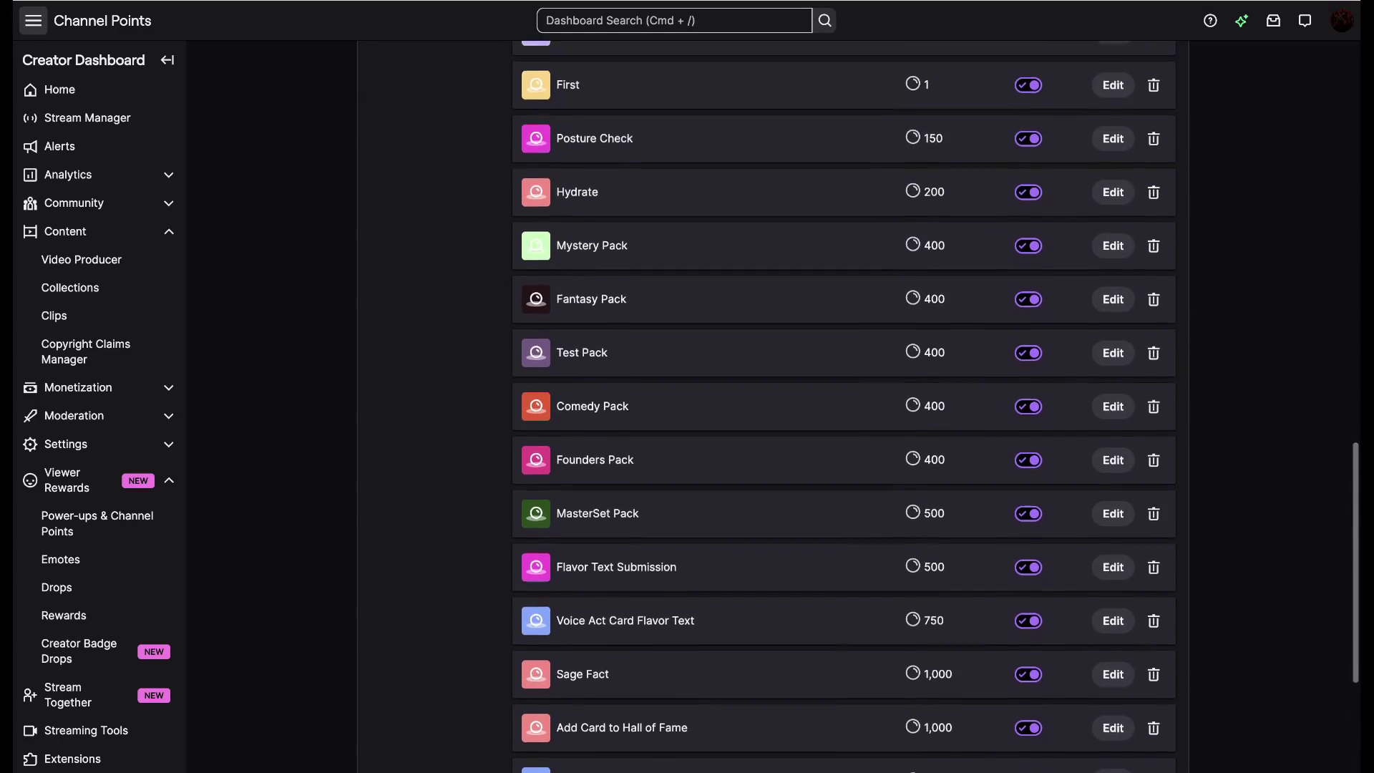
{"action": "scroll", "coordinate": [844, 408], "scroll_direction": "up", "scroll_amount": 1}
{"action": "scroll", "coordinate": [845, 408], "scroll_direction": "down", "scroll_amount": 4}
{"action": "scroll", "coordinate": [846, 409], "scroll_direction": "down", "scroll_amount": 1}
{"action": "scroll", "coordinate": [846, 409], "scroll_direction": "down", "scroll_amount": 2}
{"action": "scroll", "coordinate": [773, 409], "scroll_direction": "up", "scroll_amount": 4}
{"action": "scroll", "coordinate": [774, 408], "scroll_direction": "up", "scroll_amount": 10}
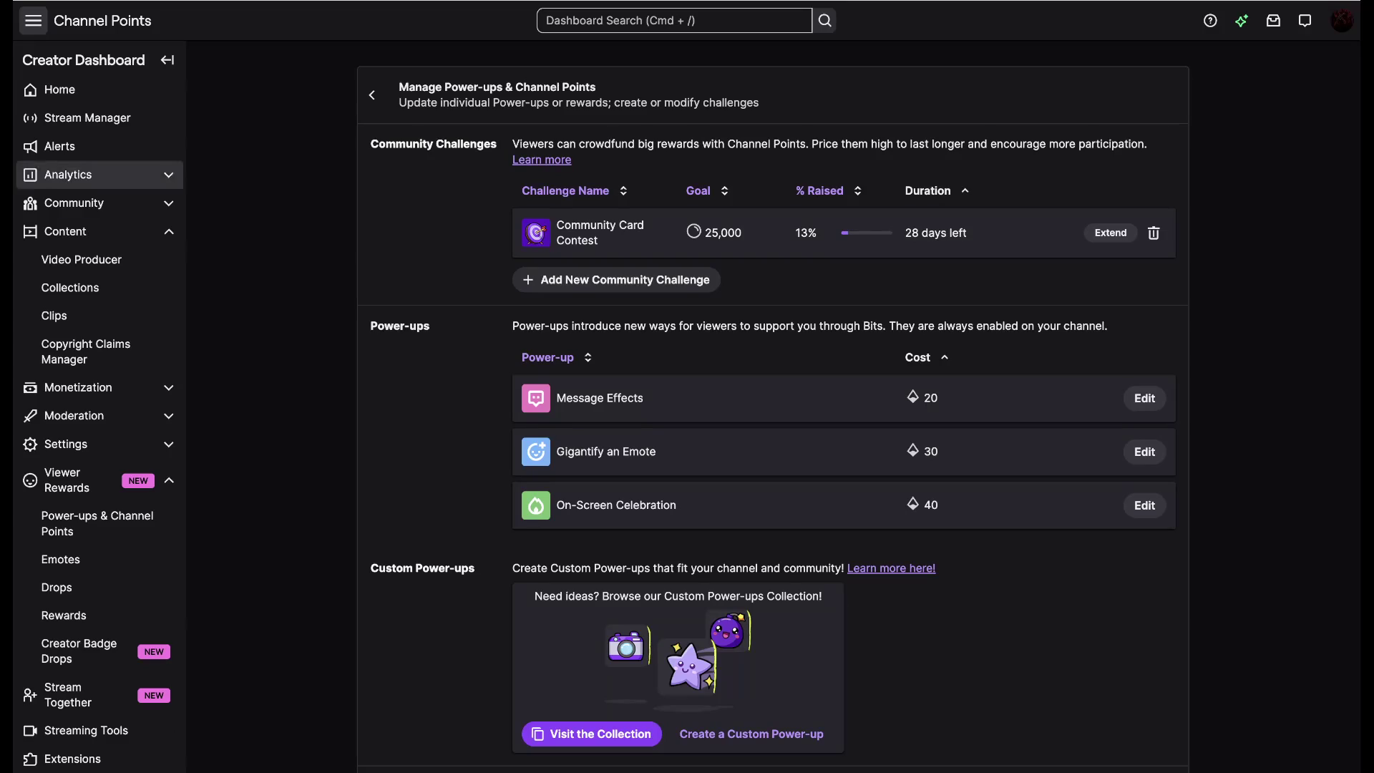
Browse the sidebar through Analytics, Alerts and Stream Manager, landing on the dashboard Home
{"action": "left_click", "coordinate": [97, 352]}
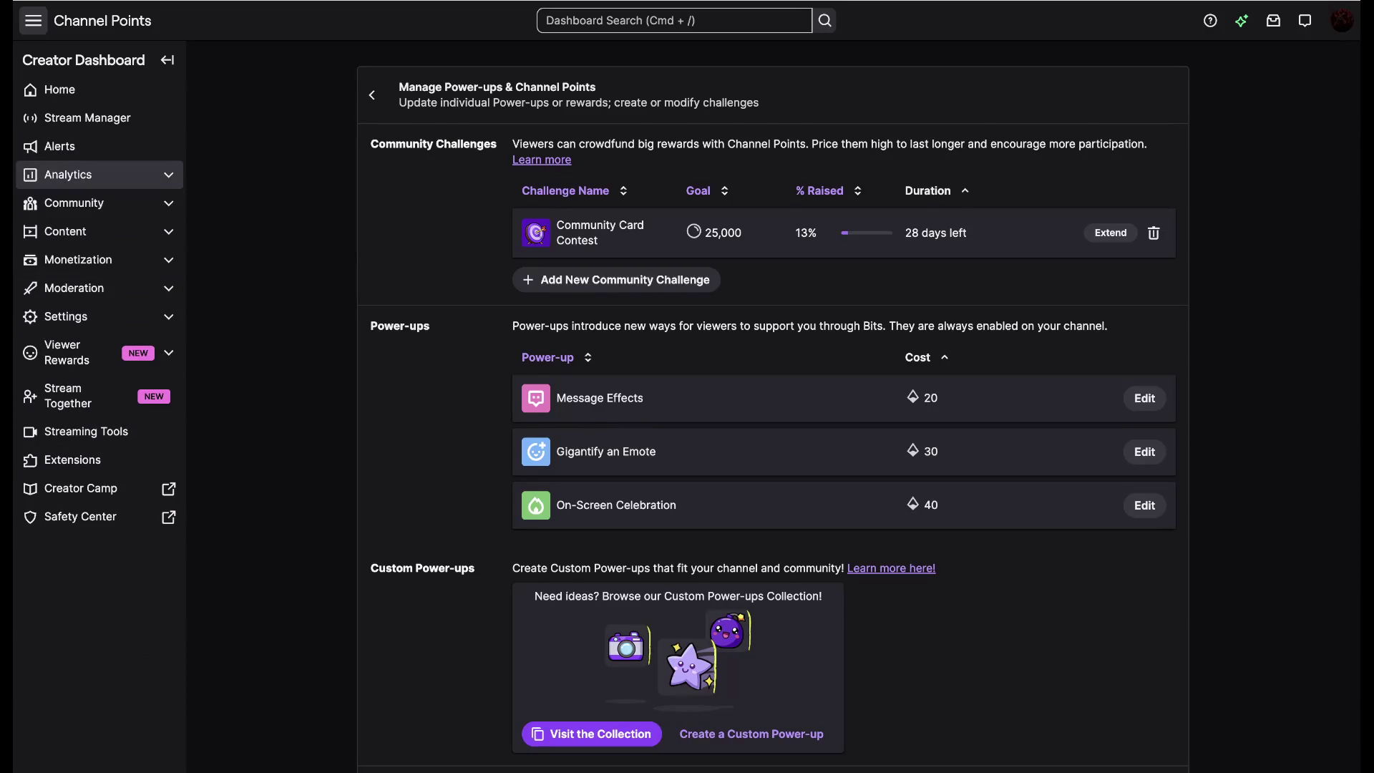
{"action": "left_click", "coordinate": [97, 175]}
{"action": "left_click", "coordinate": [97, 174]}
{"action": "left_click", "coordinate": [59, 147]}
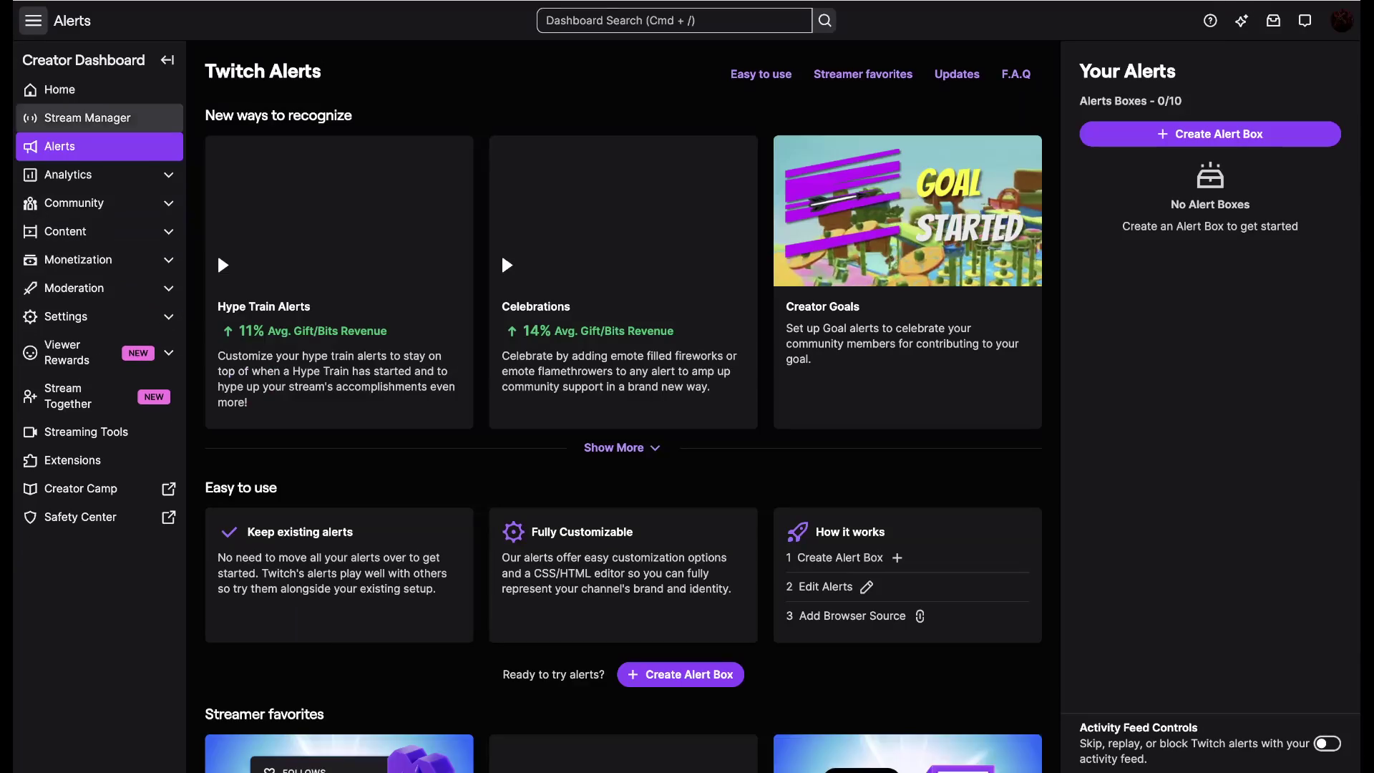
{"action": "left_click", "coordinate": [87, 118]}
{"action": "left_click", "coordinate": [59, 90]}
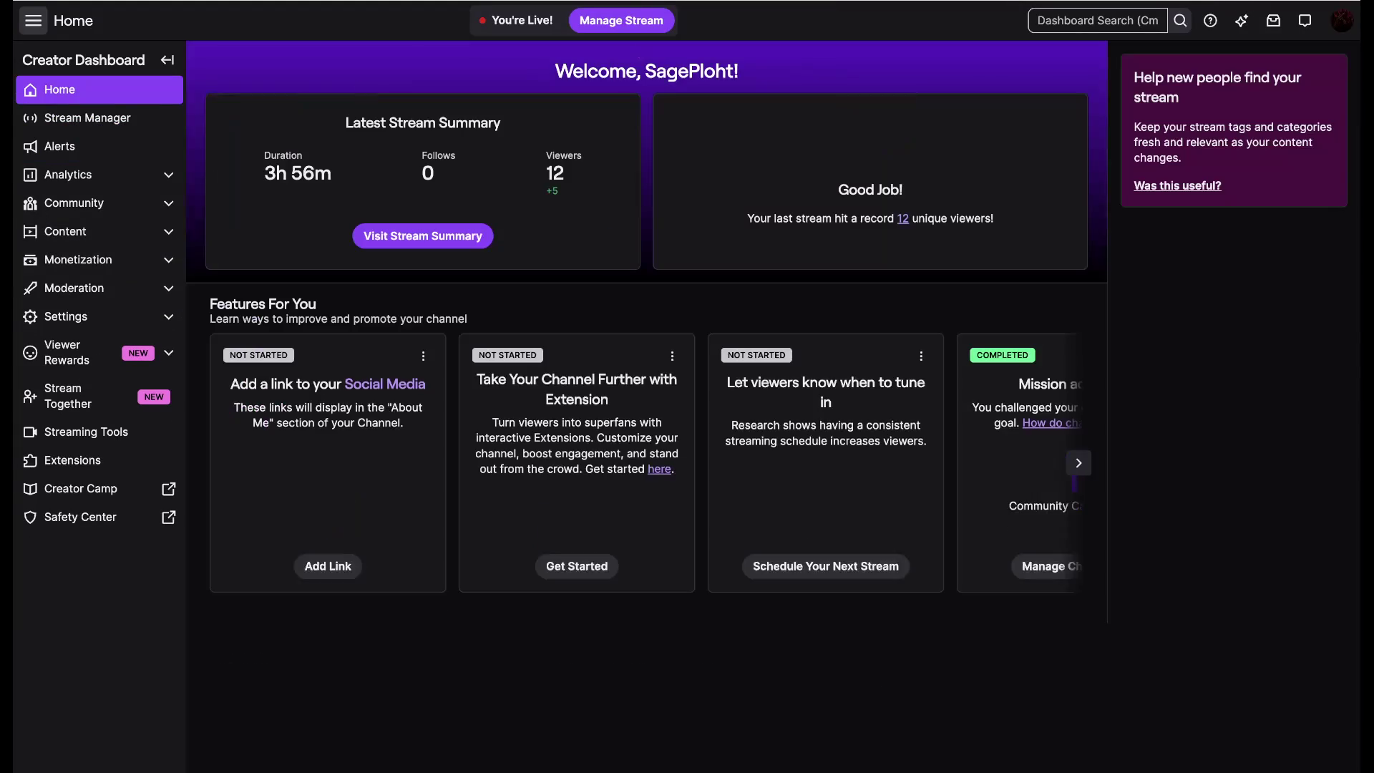
{"action": "scroll", "coordinate": [647, 408], "scroll_direction": "down", "scroll_amount": 1}
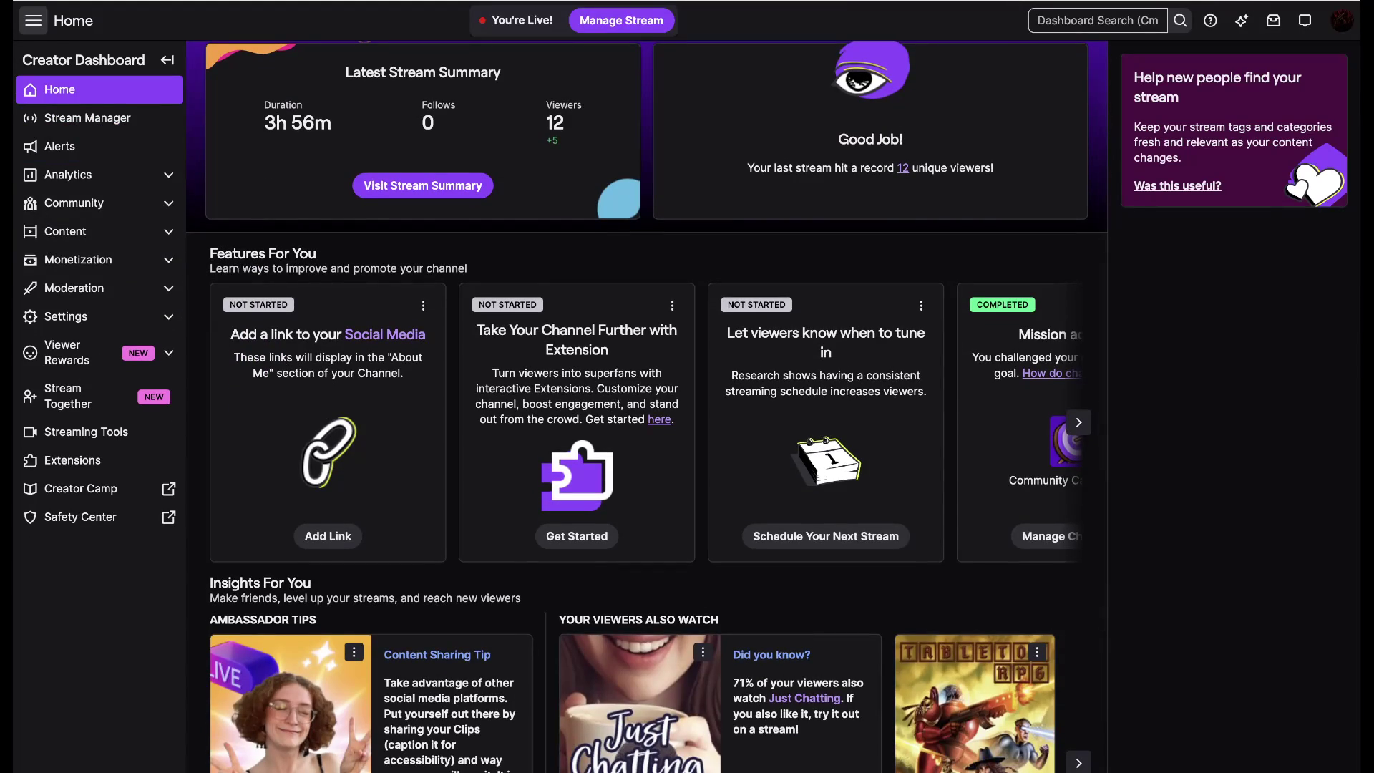
Start the Schedule Your Next Stream form from the home page
{"action": "left_click", "coordinate": [825, 536]}
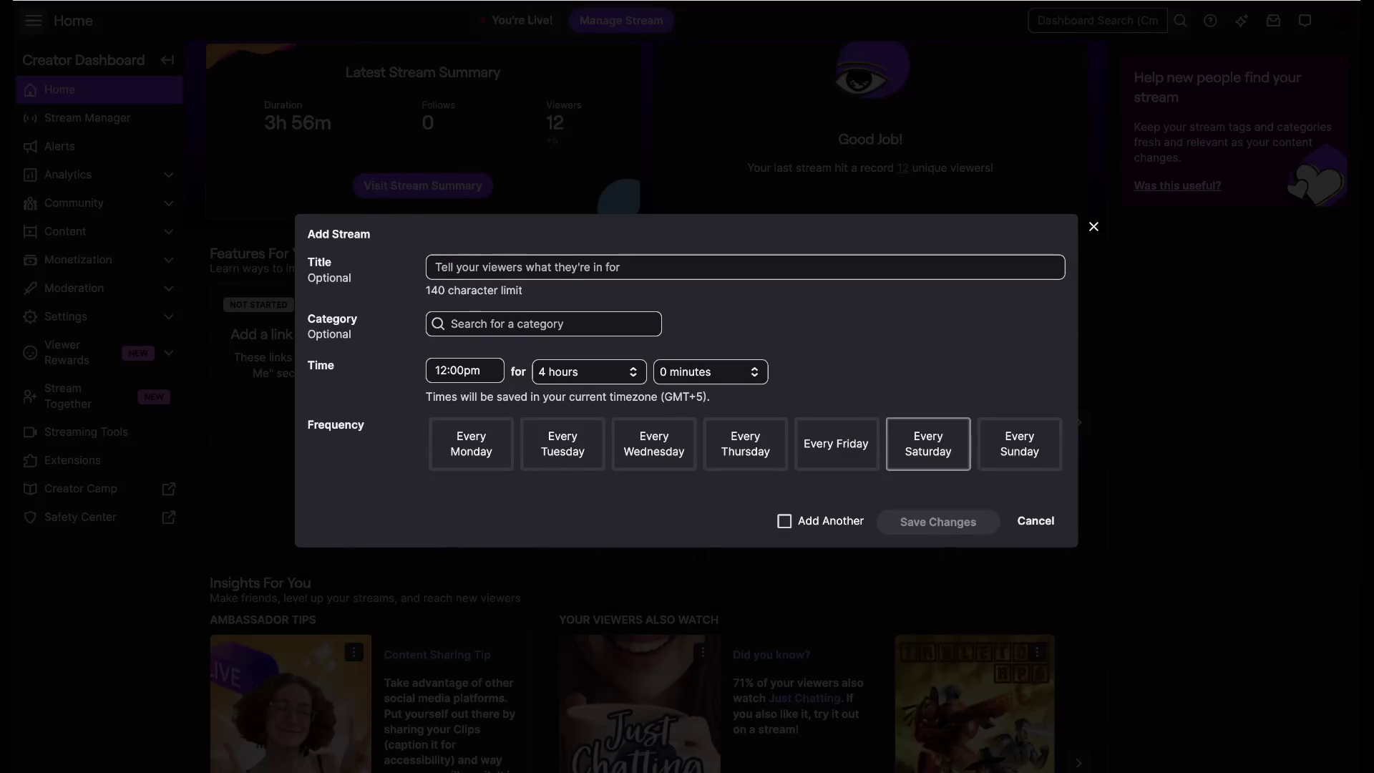
Set the stream to repeat every Sunday, then dismiss the Add Stream form back to home
{"action": "left_click", "coordinate": [928, 444]}
{"action": "left_click", "coordinate": [1018, 444]}
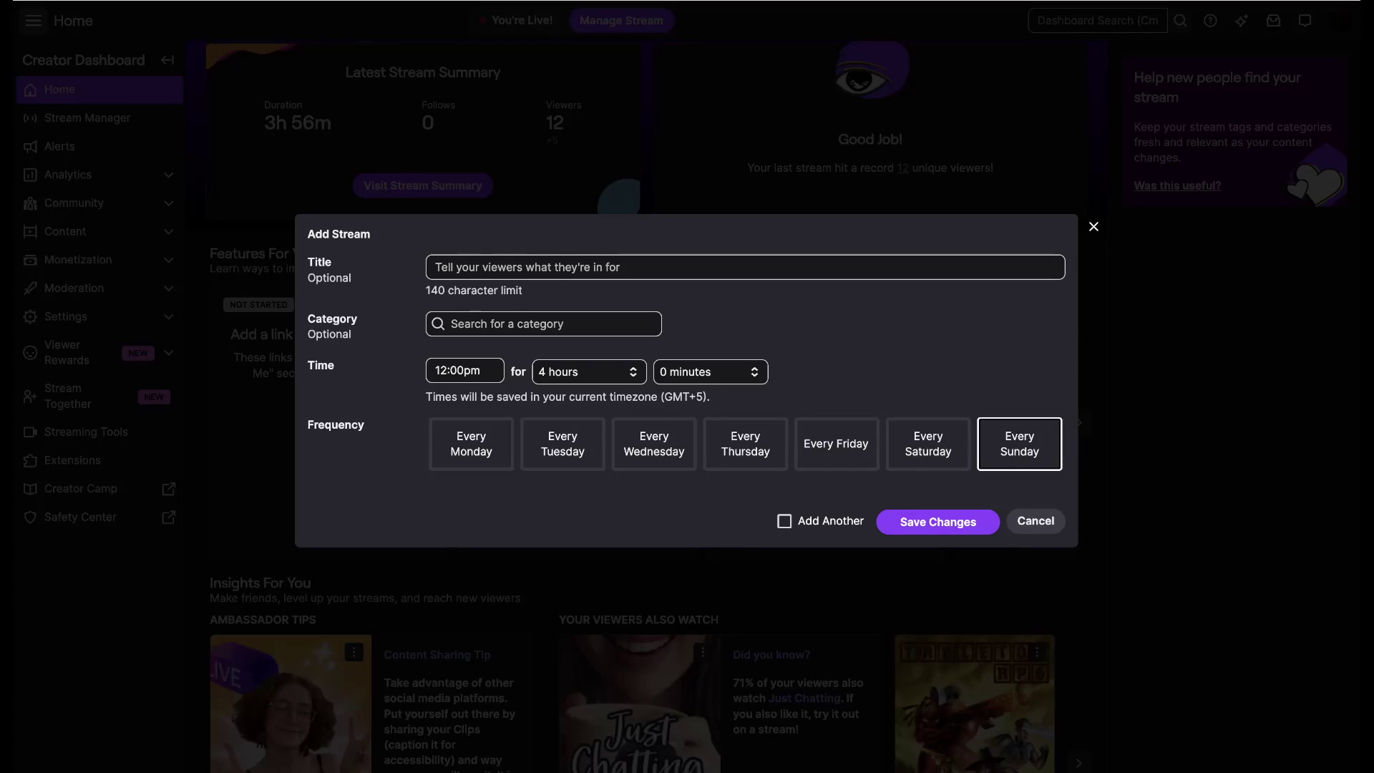
{"action": "left_click", "coordinate": [1035, 521]}
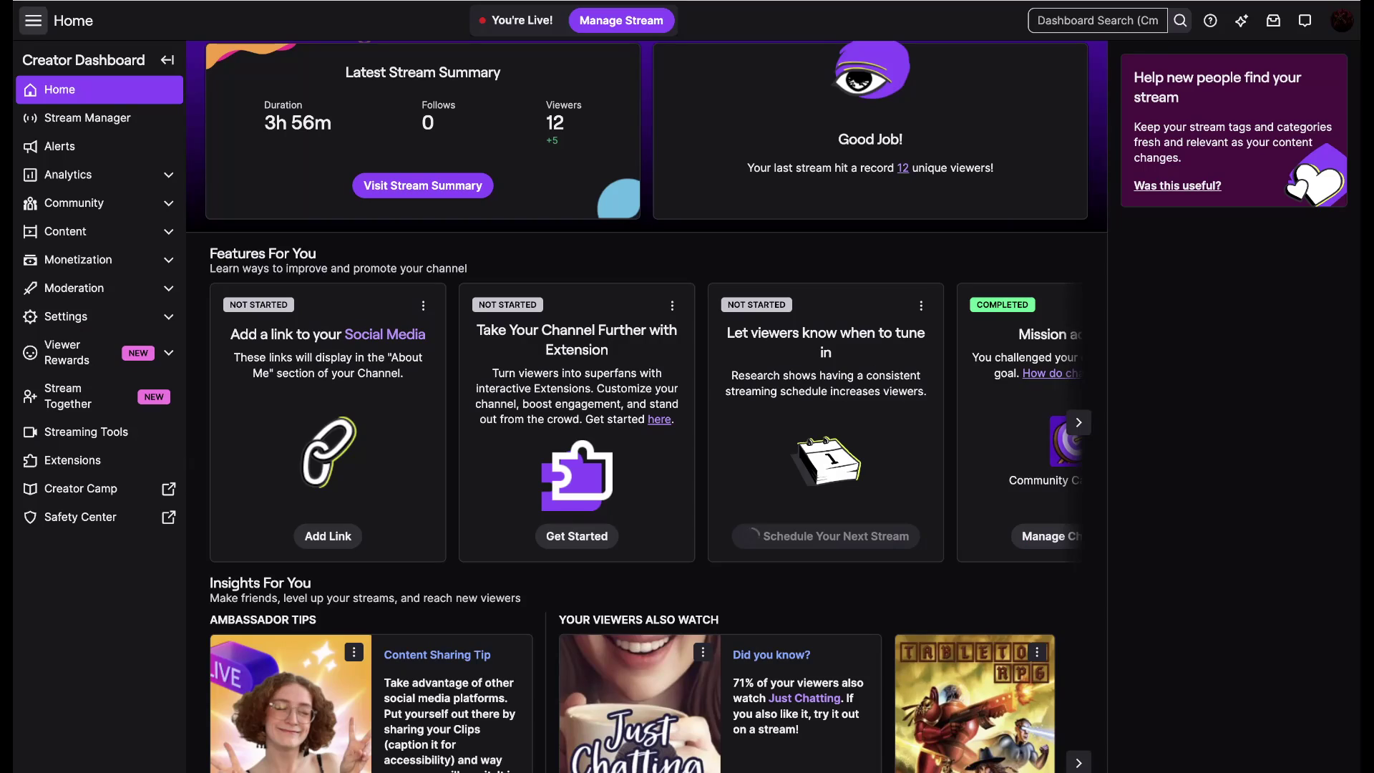
{"action": "left_click", "coordinate": [1078, 423]}
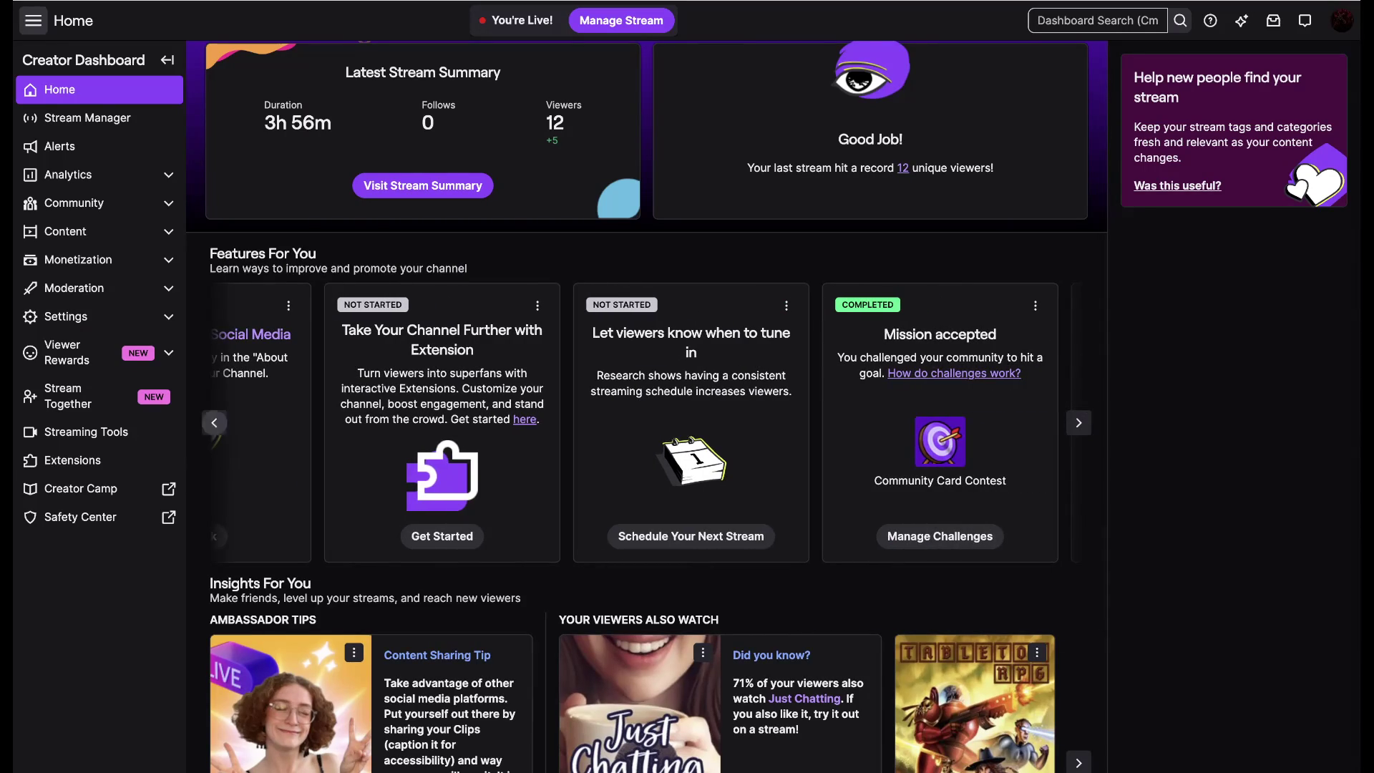
{"action": "left_click", "coordinate": [214, 423]}
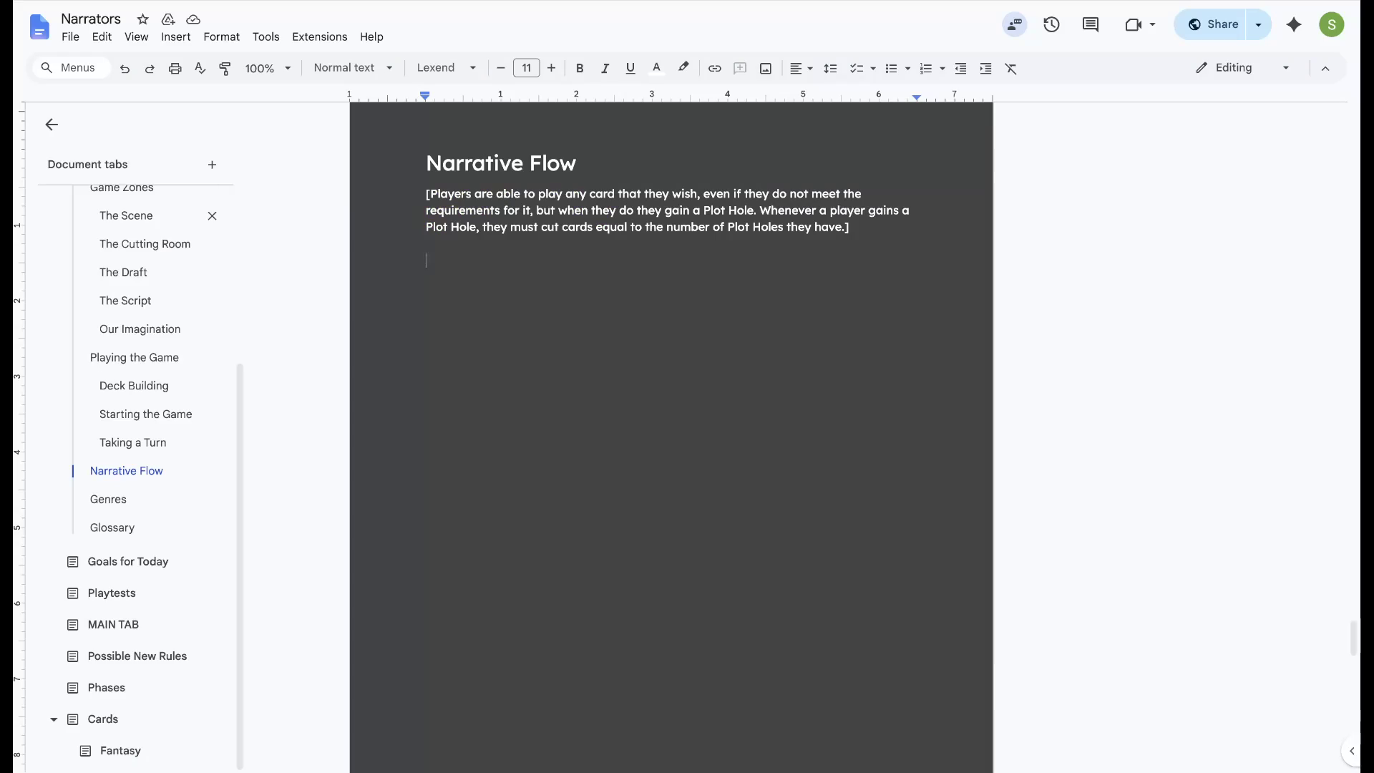
{"action": "scroll", "coordinate": [141, 231], "scroll_direction": "up", "scroll_amount": 3}
{"action": "scroll", "coordinate": [139, 232], "scroll_direction": "down", "scroll_amount": 1}
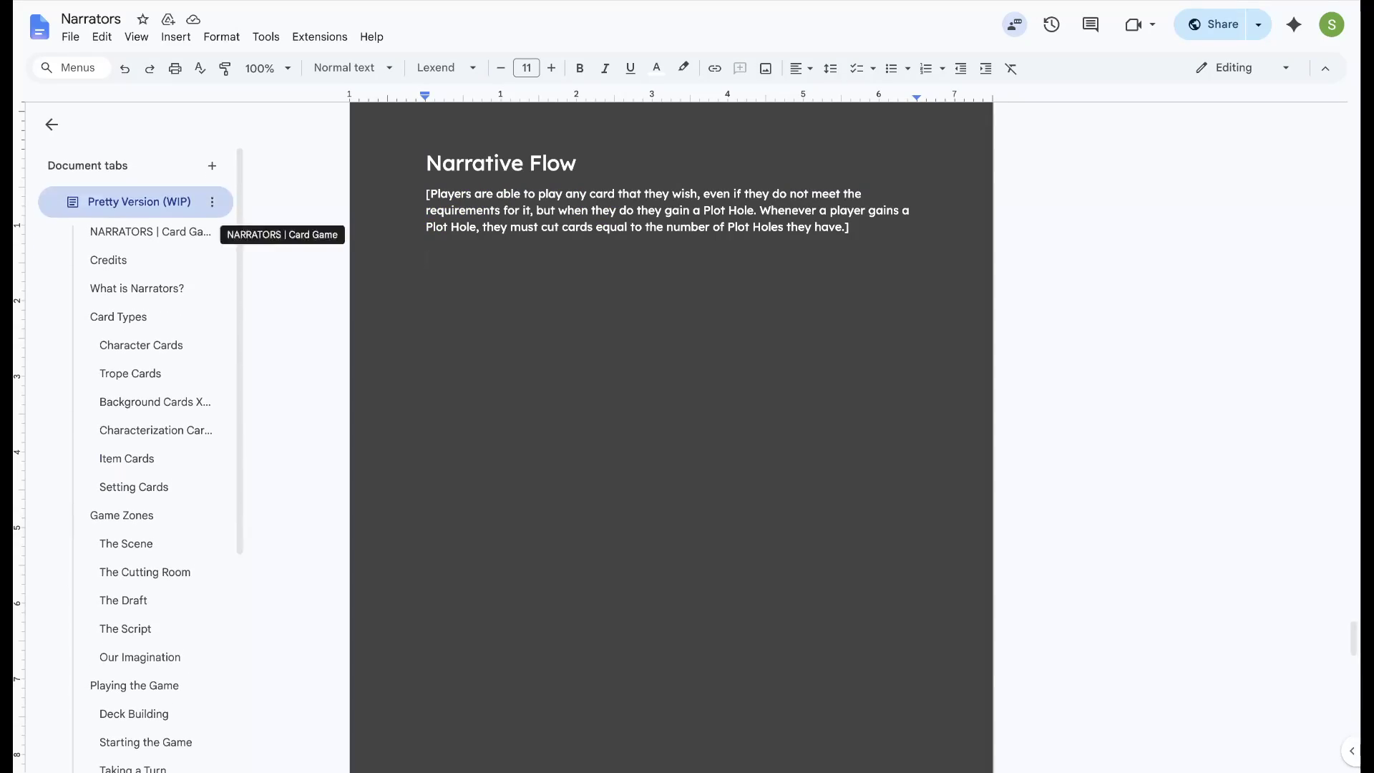
Go to the NARRATORS | Card Game title page via the Pretty Version (WIP) outline
{"action": "left_click", "coordinate": [140, 232]}
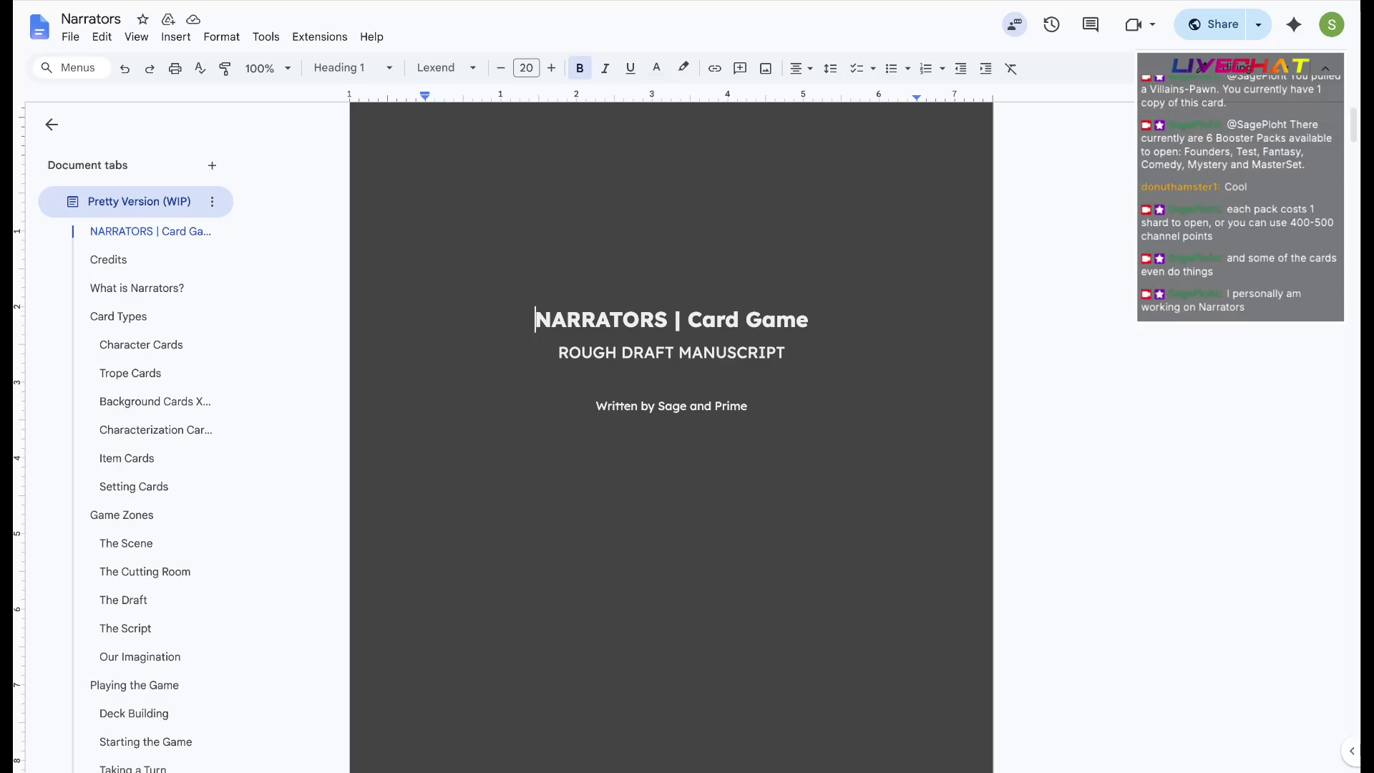
{"action": "scroll", "coordinate": [672, 430], "scroll_direction": "down", "scroll_amount": 10}
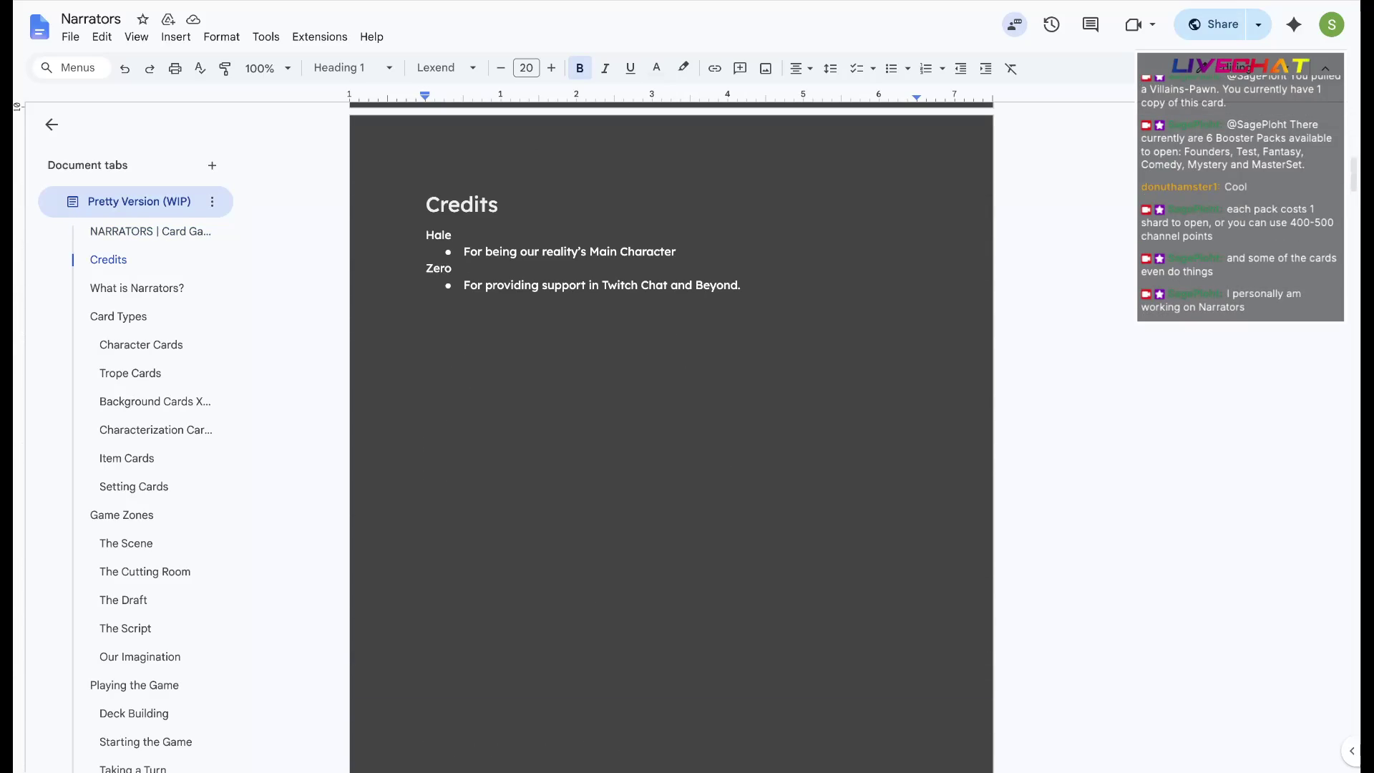
Select the first credited name in Credits, then rest the cursor in its bullet line
{"action": "double_click", "coordinate": [438, 235]}
{"action": "left_click", "coordinate": [677, 252]}
{"action": "left_click", "coordinate": [525, 252]}
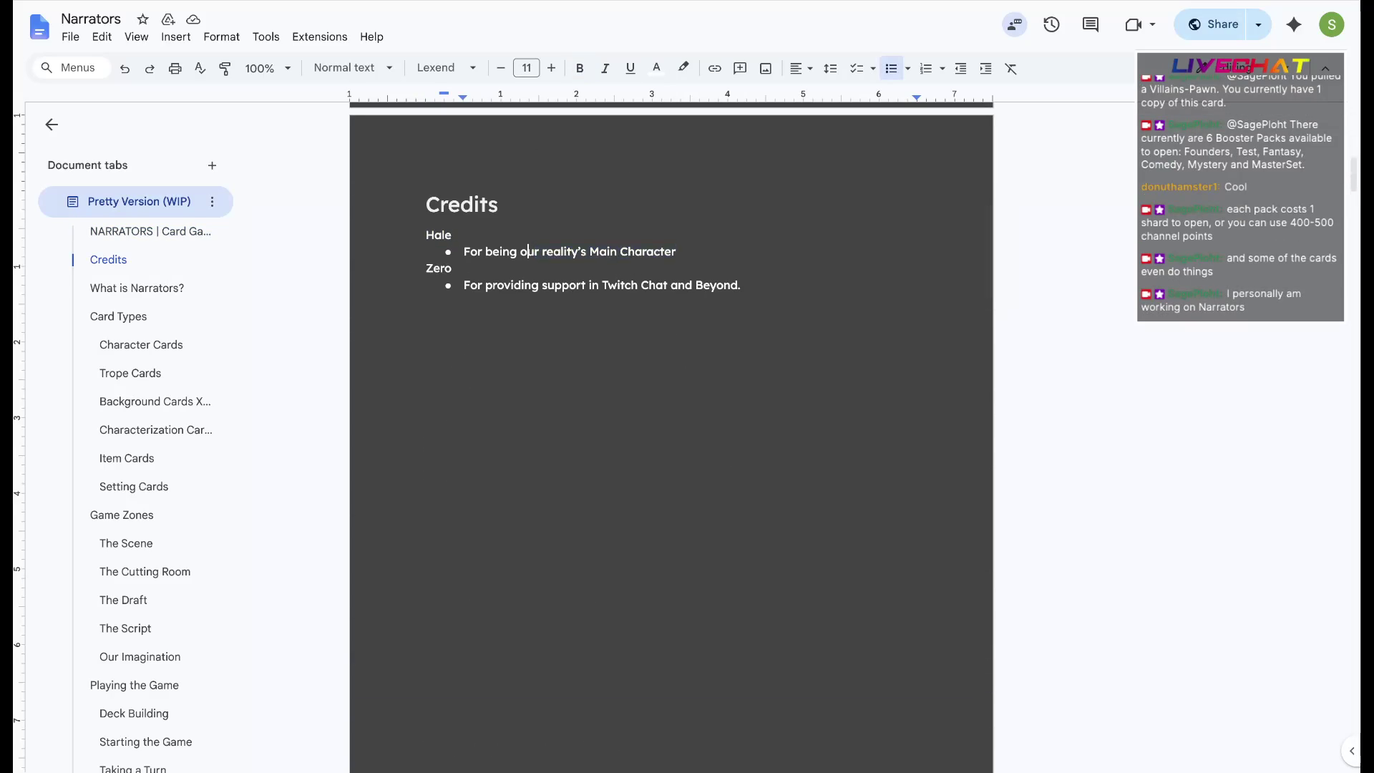
{"action": "scroll", "coordinate": [671, 430], "scroll_direction": "down", "scroll_amount": 5}
{"action": "scroll", "coordinate": [670, 430], "scroll_direction": "down", "scroll_amount": 3}
{"action": "scroll", "coordinate": [672, 429], "scroll_direction": "up", "scroll_amount": 1}
{"action": "scroll", "coordinate": [672, 429], "scroll_direction": "down", "scroll_amount": 1}
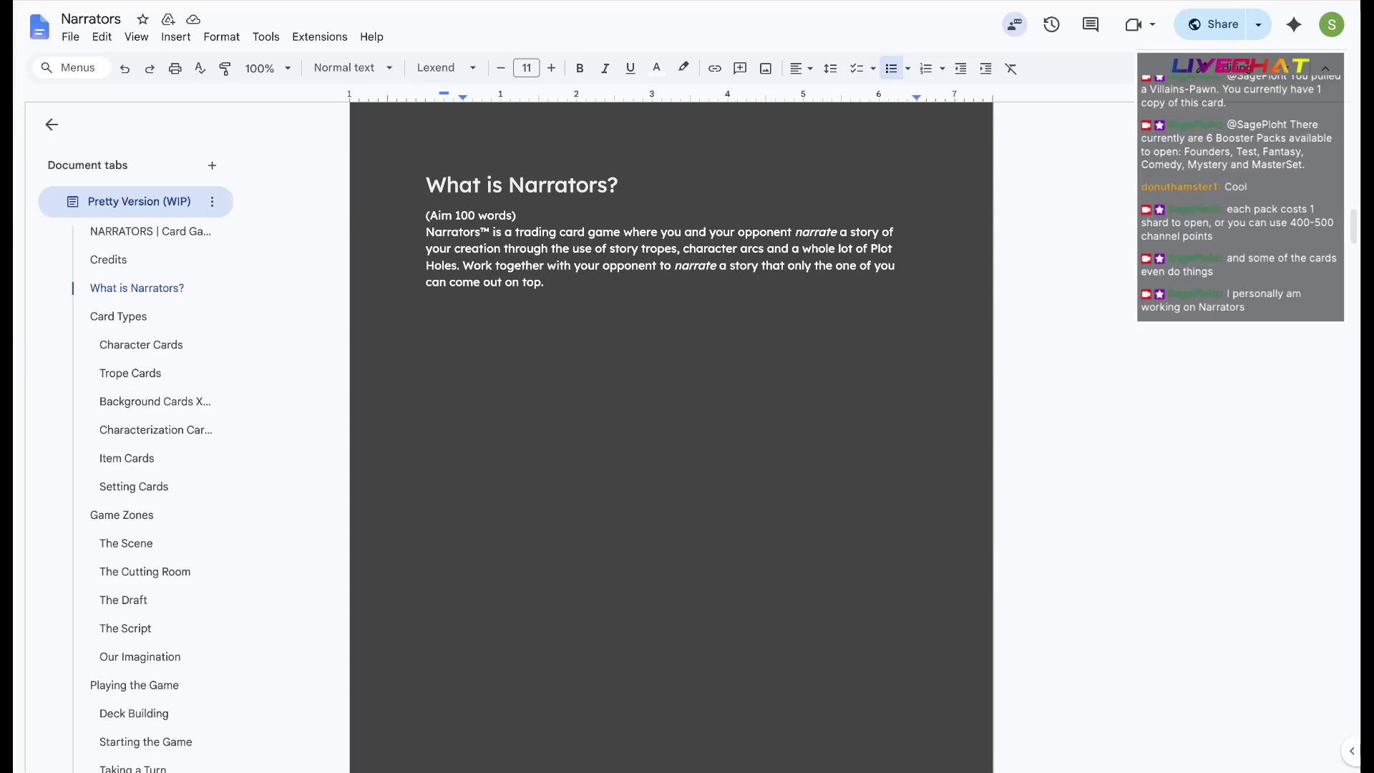
Highlight the Narrators description paragraph, then leave the cursor inside it
{"action": "left_click_drag", "start_coordinate": [545, 282], "coordinate": [426, 232]}
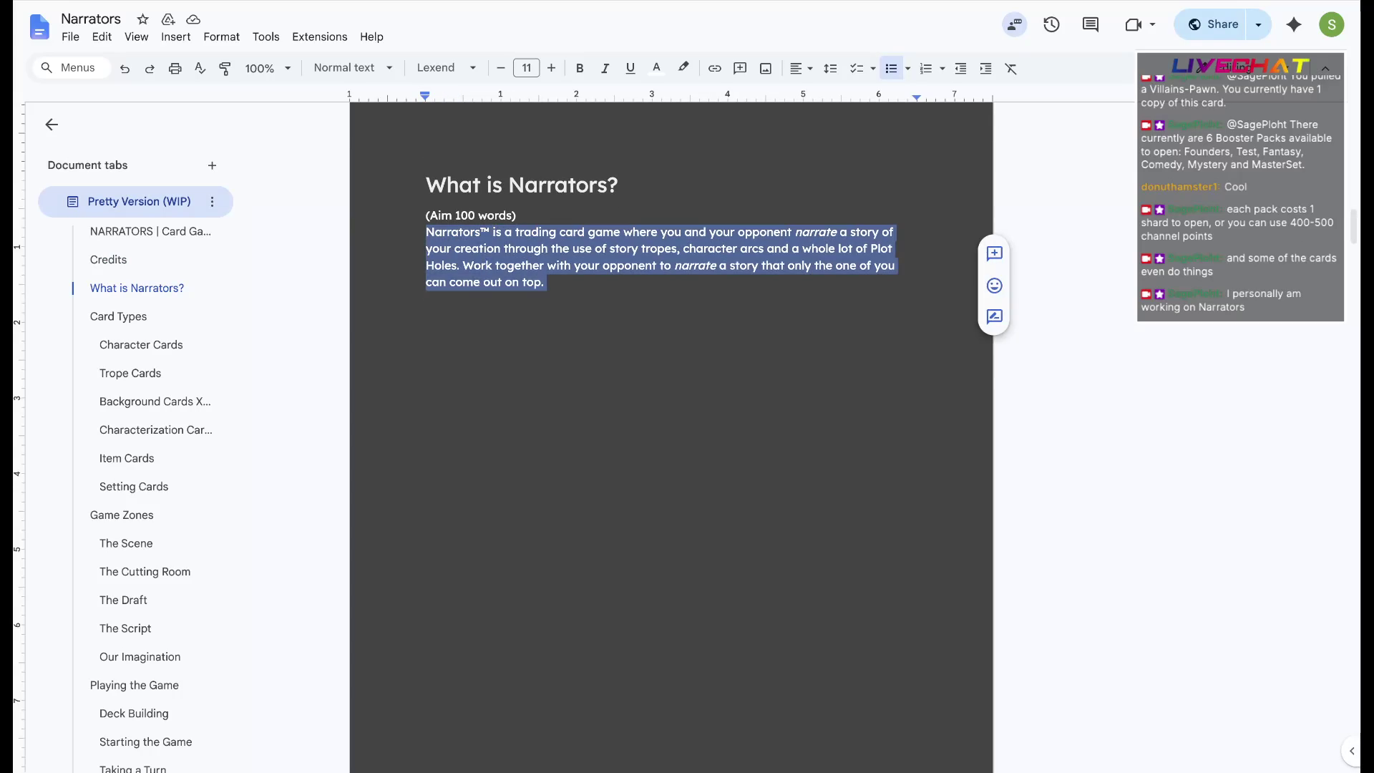
{"action": "left_click", "coordinate": [556, 249]}
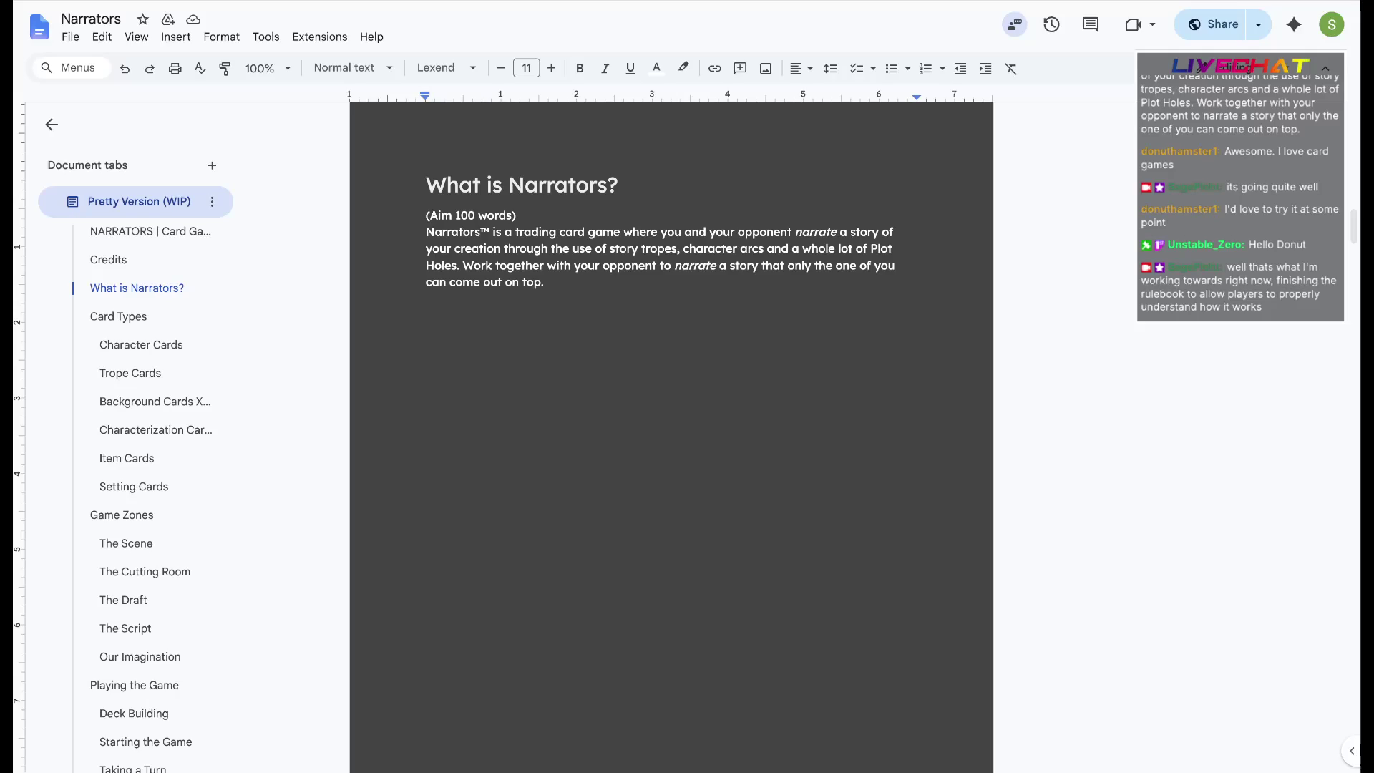
{"action": "scroll", "coordinate": [671, 429], "scroll_direction": "down", "scroll_amount": 5}
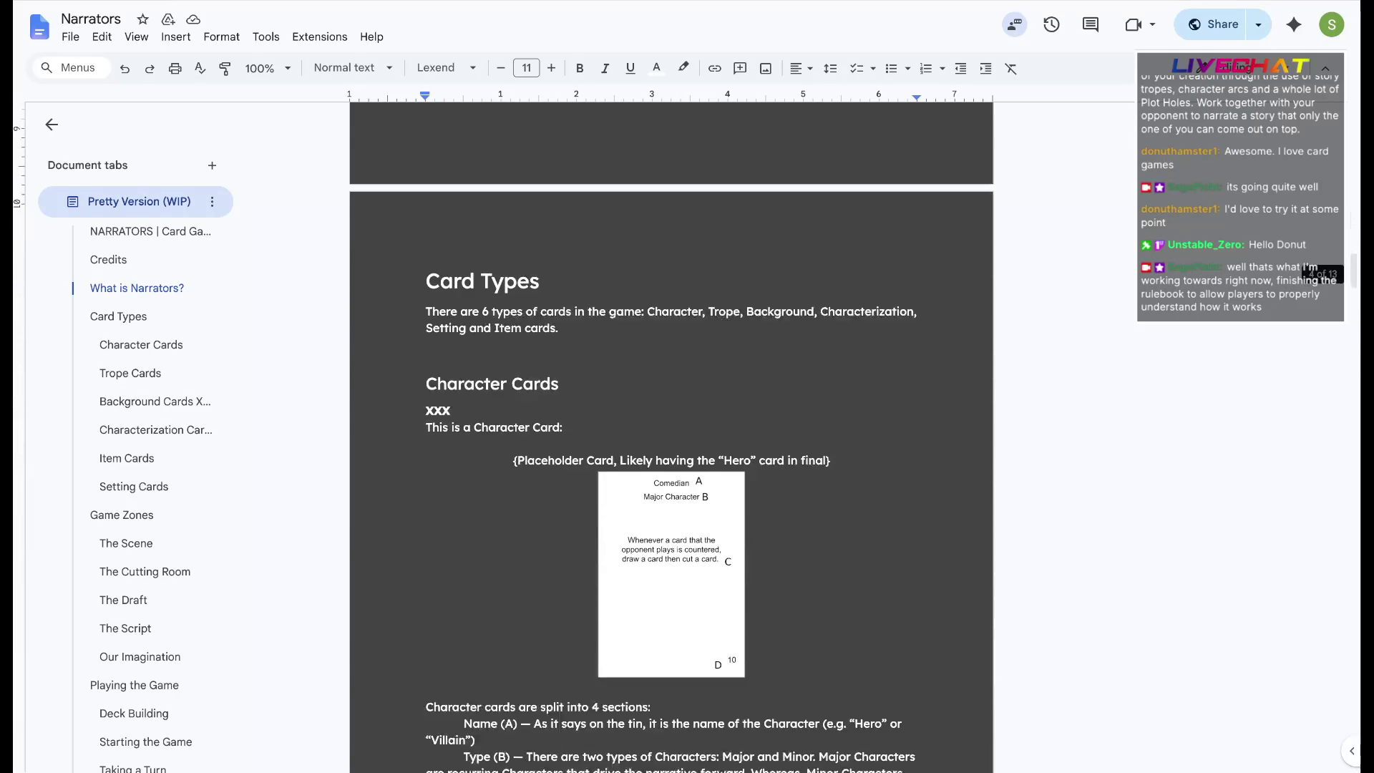
{"action": "scroll", "coordinate": [671, 430], "scroll_direction": "down", "scroll_amount": 1}
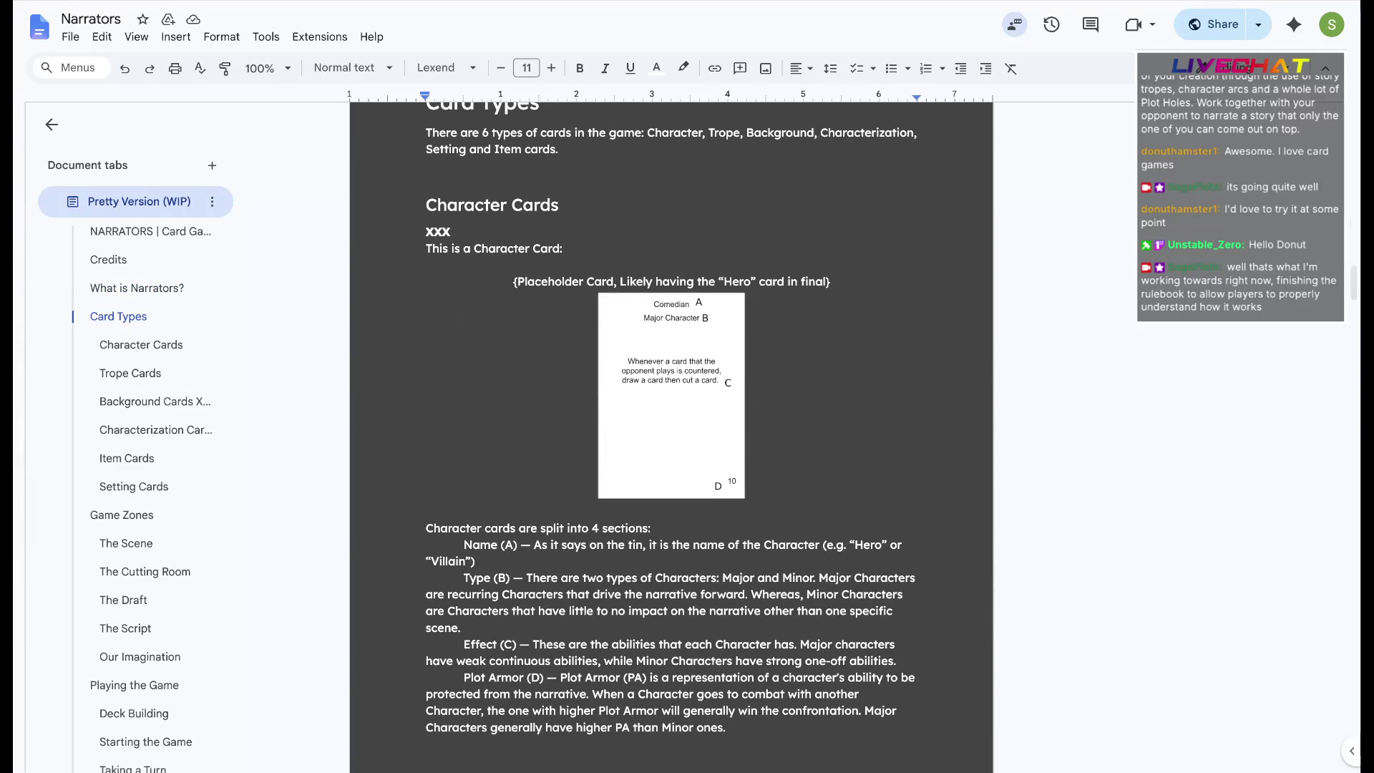
{"action": "scroll", "coordinate": [671, 431], "scroll_direction": "down", "scroll_amount": 1}
{"action": "scroll", "coordinate": [670, 429], "scroll_direction": "down", "scroll_amount": 1}
{"action": "scroll", "coordinate": [671, 429], "scroll_direction": "down", "scroll_amount": 1}
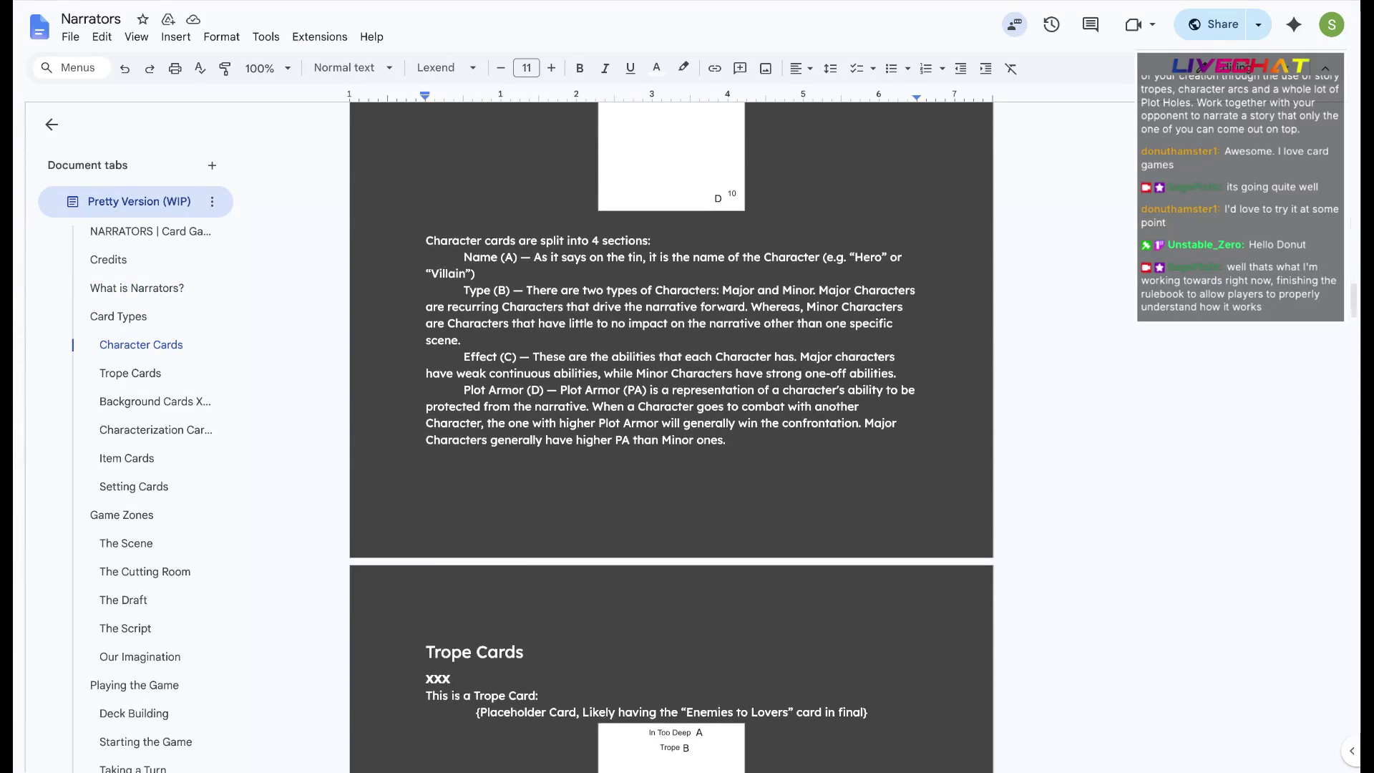
{"action": "scroll", "coordinate": [671, 430], "scroll_direction": "down", "scroll_amount": 1}
{"action": "scroll", "coordinate": [671, 429], "scroll_direction": "down", "scroll_amount": 1}
{"action": "scroll", "coordinate": [672, 430], "scroll_direction": "down", "scroll_amount": 1}
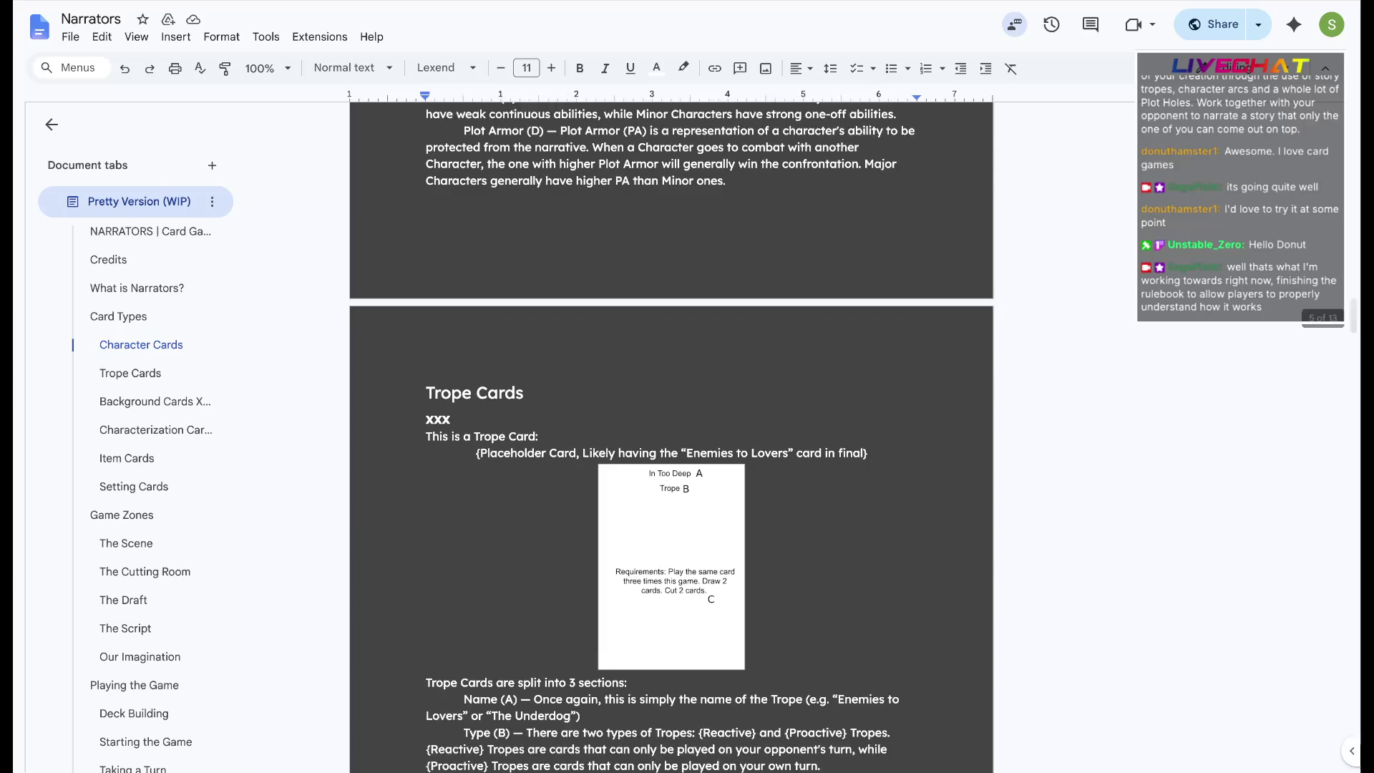
{"action": "scroll", "coordinate": [671, 429], "scroll_direction": "down", "scroll_amount": 1}
{"action": "scroll", "coordinate": [672, 429], "scroll_direction": "down", "scroll_amount": 1}
{"action": "scroll", "coordinate": [672, 429], "scroll_direction": "down", "scroll_amount": 1}
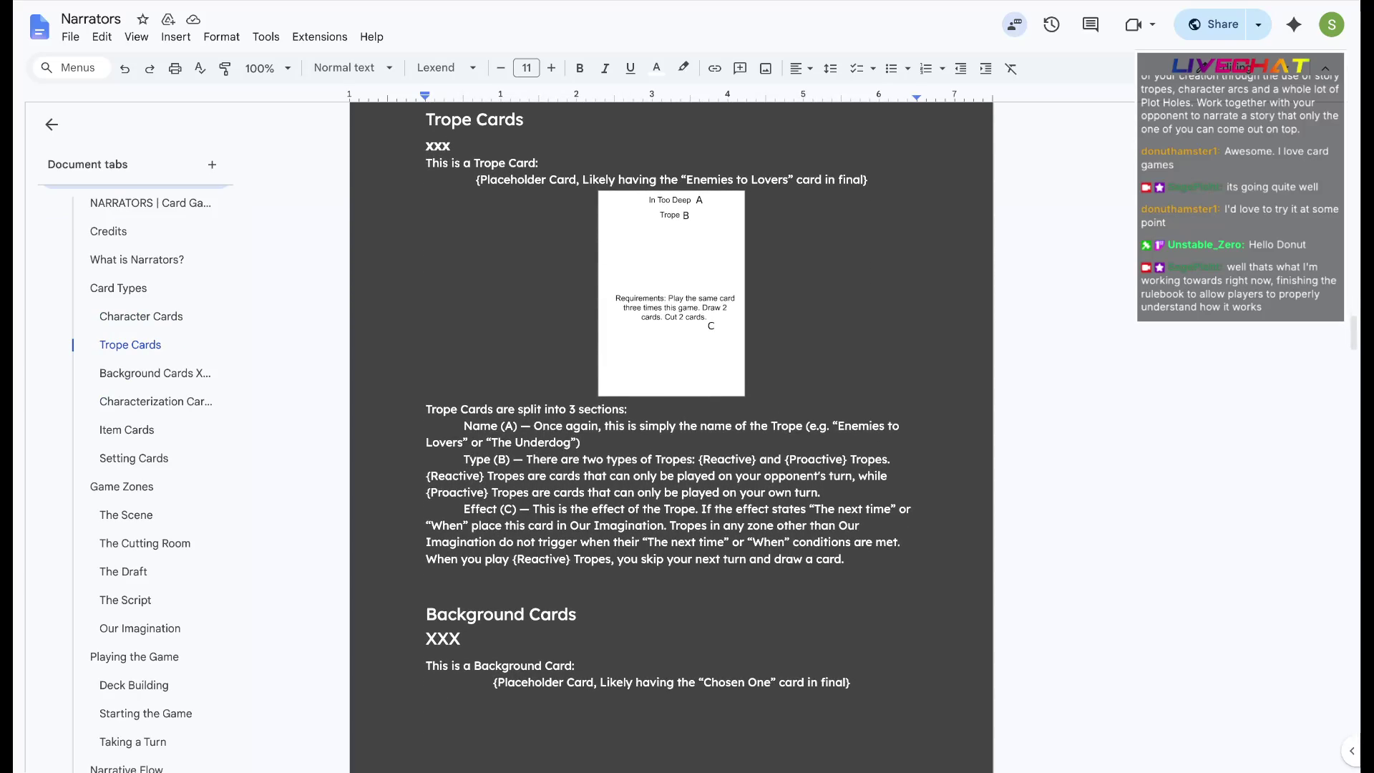
{"action": "scroll", "coordinate": [672, 429], "scroll_direction": "down", "scroll_amount": 1}
{"action": "scroll", "coordinate": [671, 430], "scroll_direction": "down", "scroll_amount": 1}
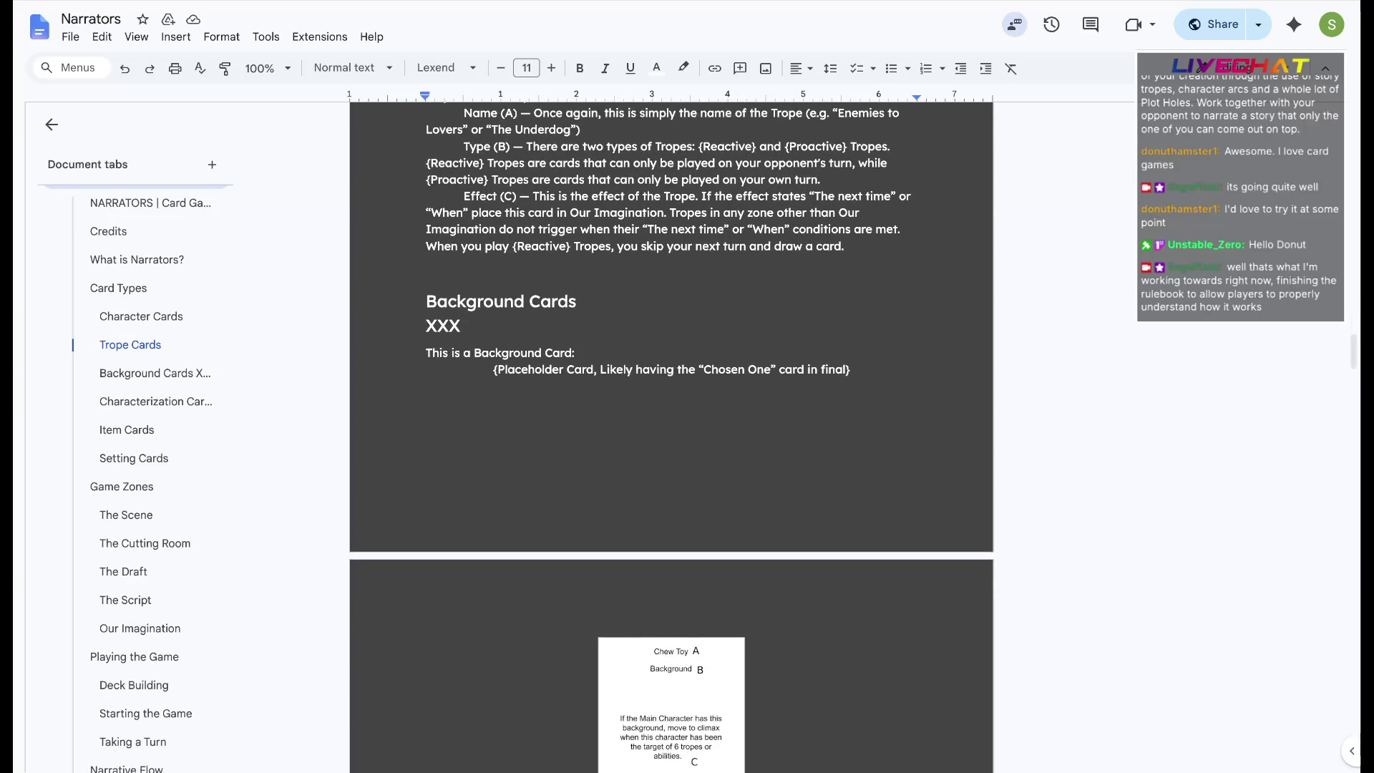
{"action": "scroll", "coordinate": [672, 430], "scroll_direction": "down", "scroll_amount": 1}
{"action": "scroll", "coordinate": [671, 430], "scroll_direction": "down", "scroll_amount": 1}
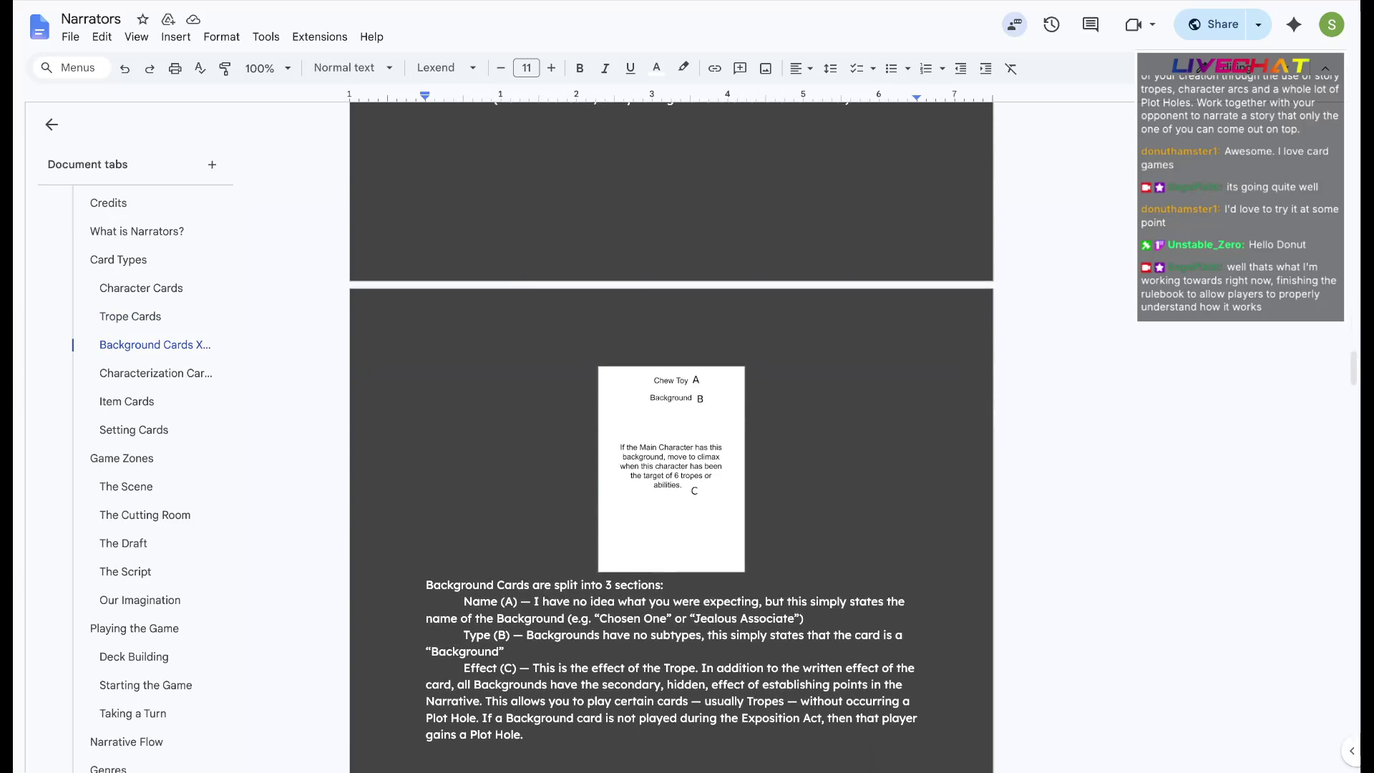
{"action": "scroll", "coordinate": [671, 431], "scroll_direction": "down", "scroll_amount": 1}
{"action": "scroll", "coordinate": [671, 430], "scroll_direction": "down", "scroll_amount": 1}
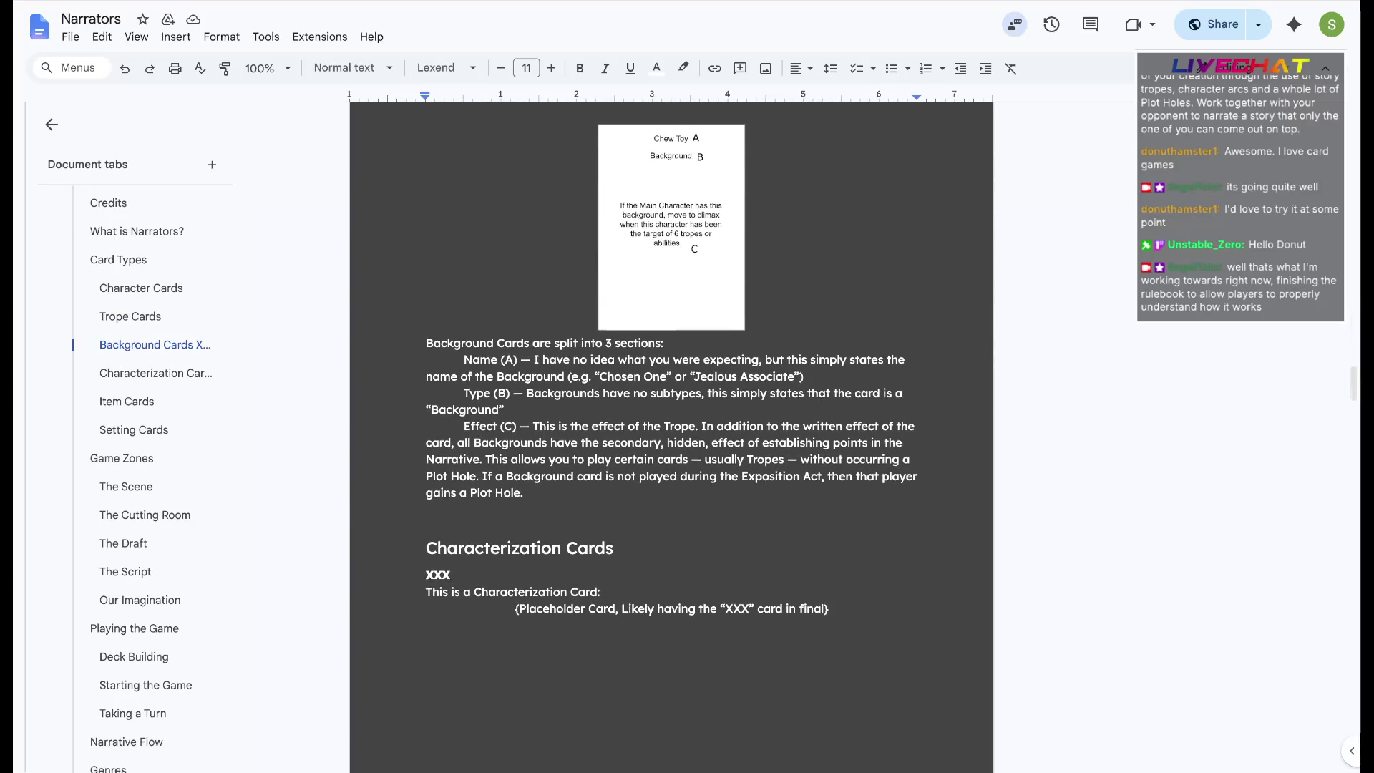
{"action": "scroll", "coordinate": [672, 430], "scroll_direction": "down", "scroll_amount": 1}
{"action": "scroll", "coordinate": [672, 430], "scroll_direction": "down", "scroll_amount": 1}
{"action": "scroll", "coordinate": [672, 430], "scroll_direction": "down", "scroll_amount": 1}
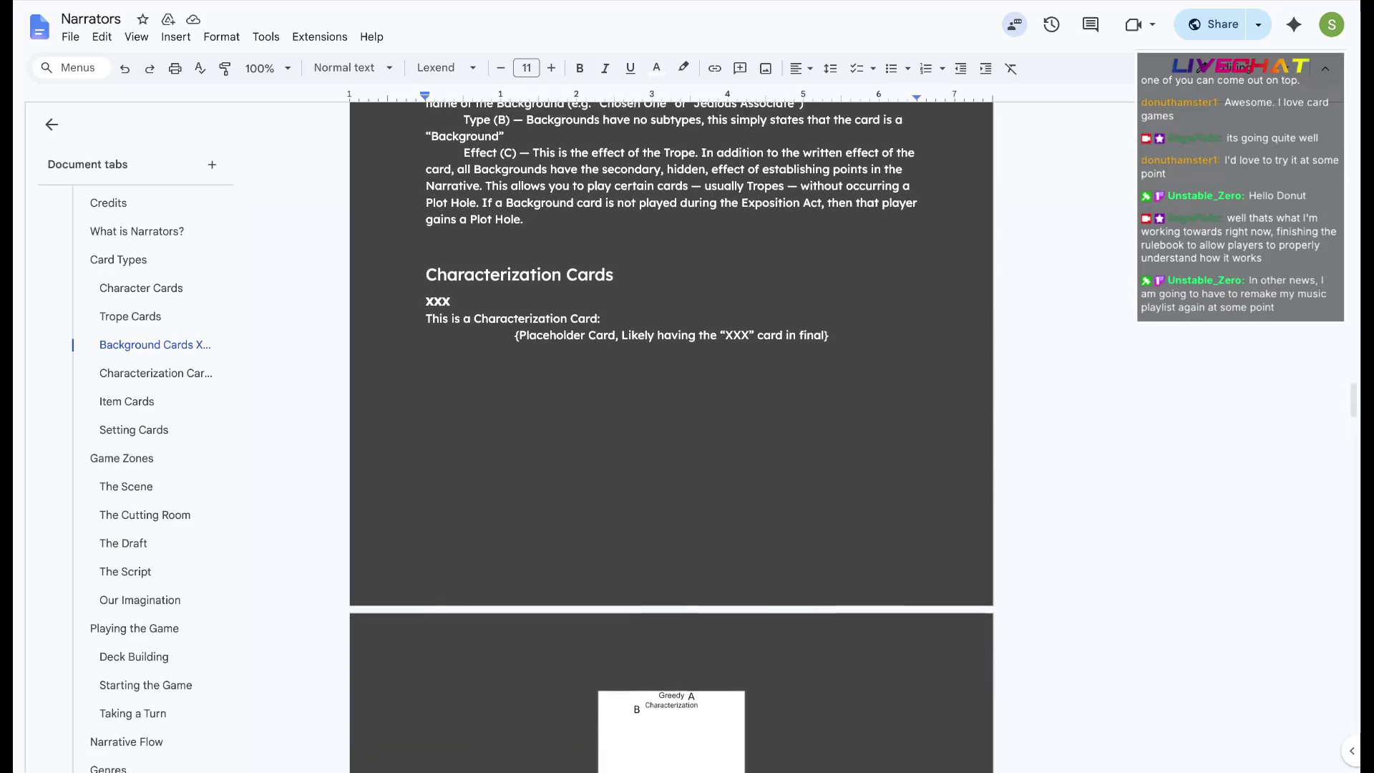
{"action": "scroll", "coordinate": [672, 430], "scroll_direction": "down", "scroll_amount": 1}
{"action": "scroll", "coordinate": [671, 430], "scroll_direction": "down", "scroll_amount": 1}
{"action": "scroll", "coordinate": [671, 430], "scroll_direction": "down", "scroll_amount": 1}
{"action": "scroll", "coordinate": [671, 430], "scroll_direction": "down", "scroll_amount": 1}
{"action": "scroll", "coordinate": [672, 429], "scroll_direction": "down", "scroll_amount": 1}
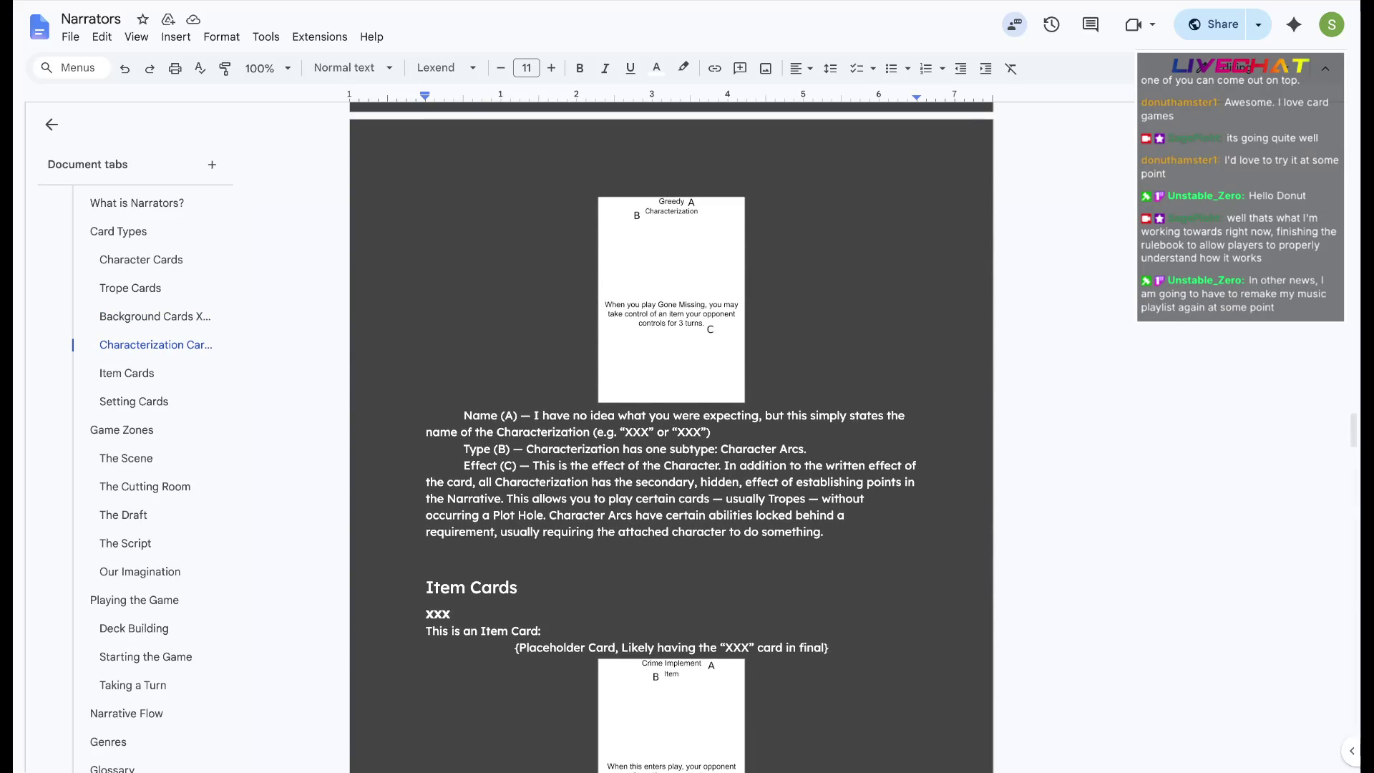
{"action": "scroll", "coordinate": [671, 430], "scroll_direction": "down", "scroll_amount": 2}
{"action": "scroll", "coordinate": [671, 430], "scroll_direction": "down", "scroll_amount": 1}
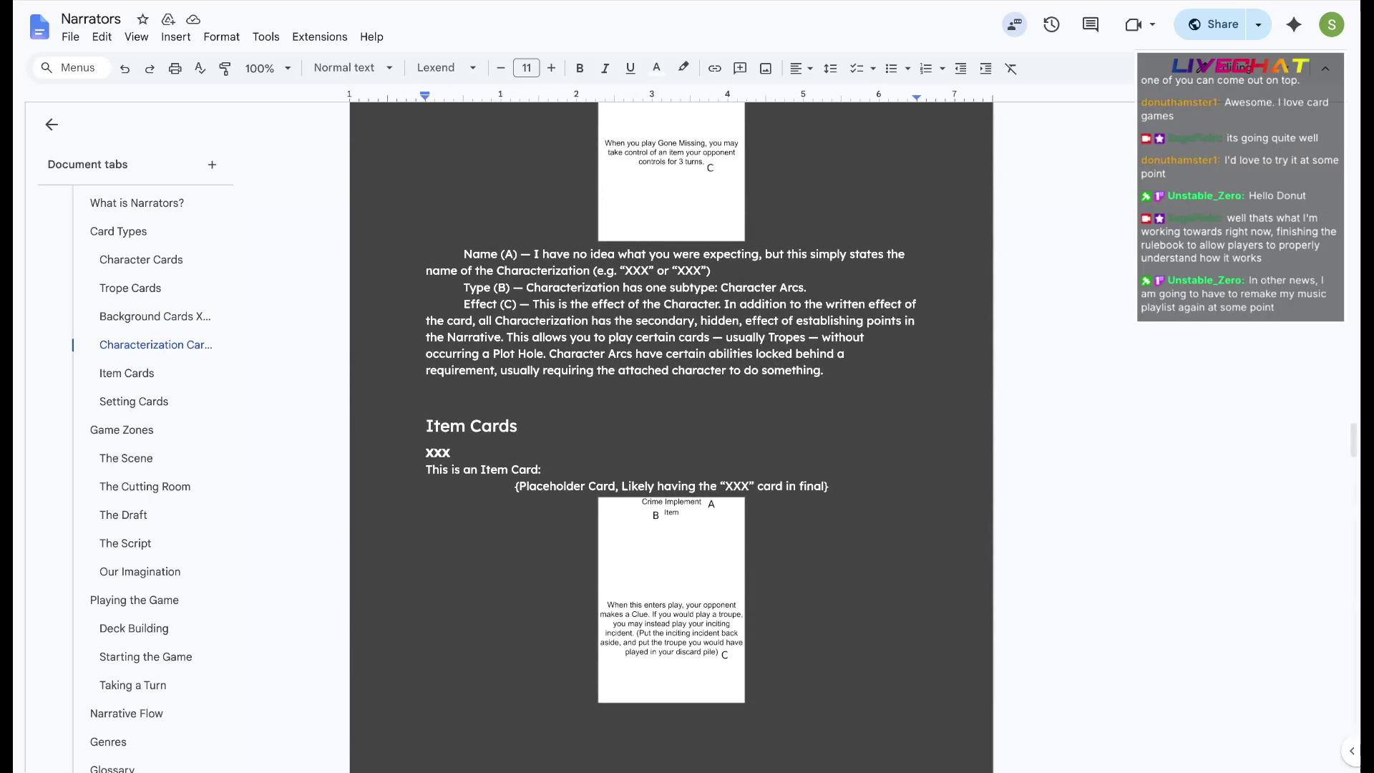
{"action": "scroll", "coordinate": [671, 430], "scroll_direction": "down", "scroll_amount": 2}
{"action": "scroll", "coordinate": [671, 429], "scroll_direction": "down", "scroll_amount": 1}
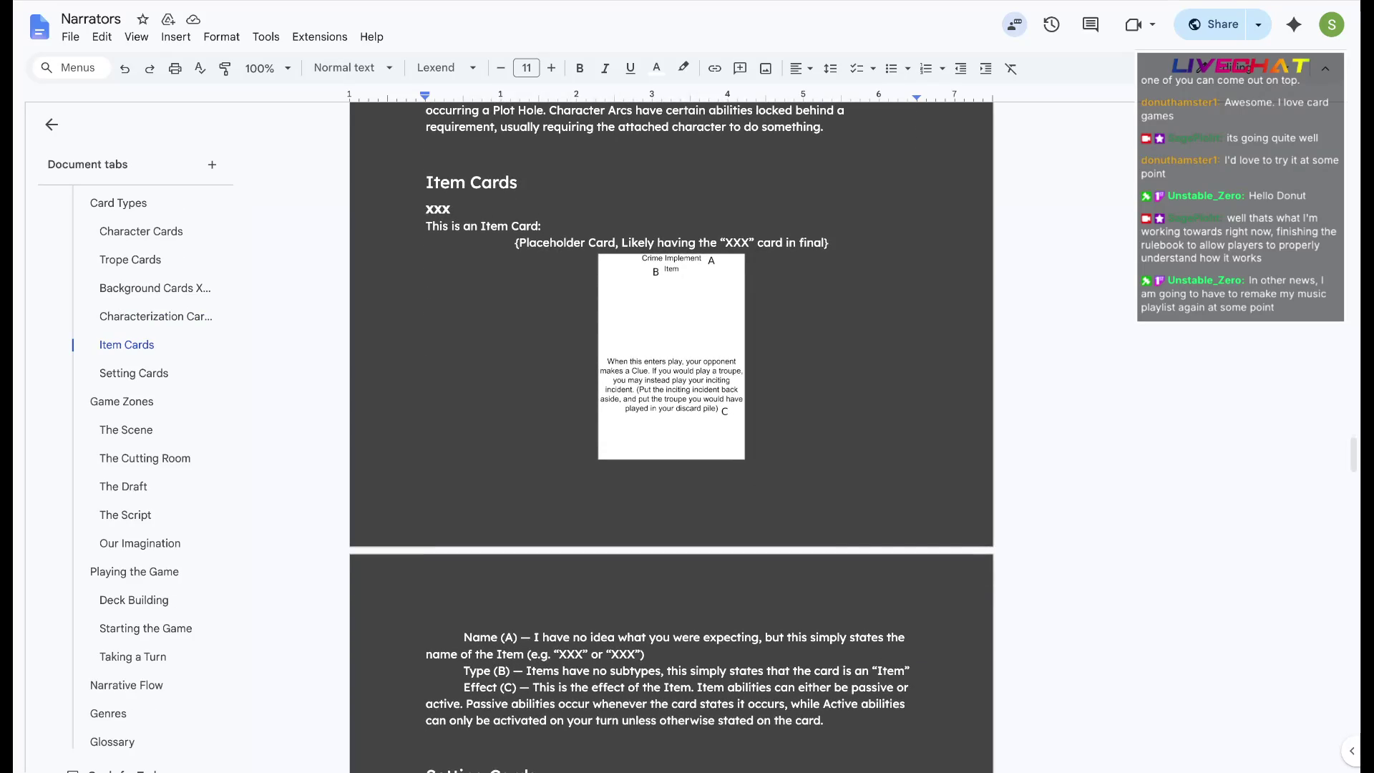
{"action": "scroll", "coordinate": [672, 430], "scroll_direction": "down", "scroll_amount": 1}
{"action": "scroll", "coordinate": [672, 430], "scroll_direction": "down", "scroll_amount": 1}
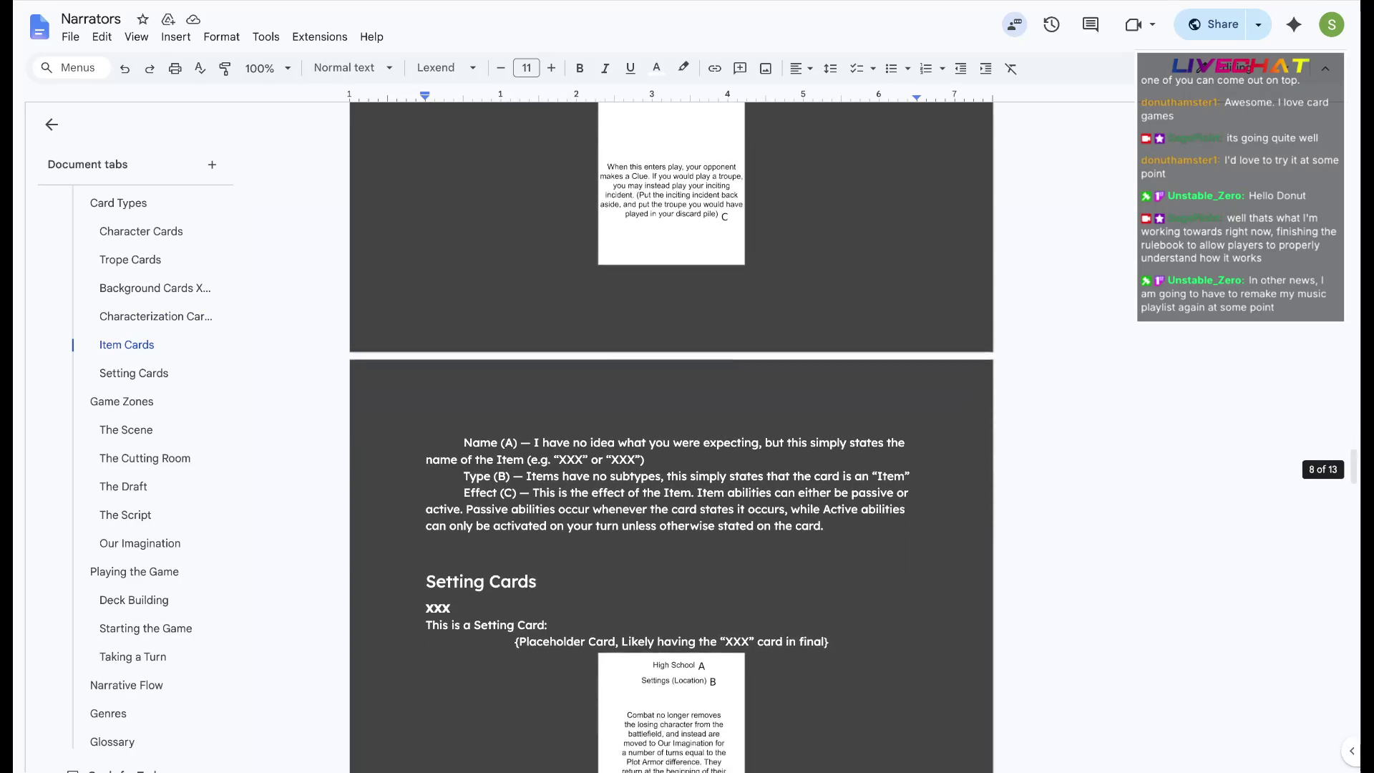
{"action": "scroll", "coordinate": [671, 430], "scroll_direction": "down", "scroll_amount": 1}
{"action": "scroll", "coordinate": [672, 430], "scroll_direction": "down", "scroll_amount": 1}
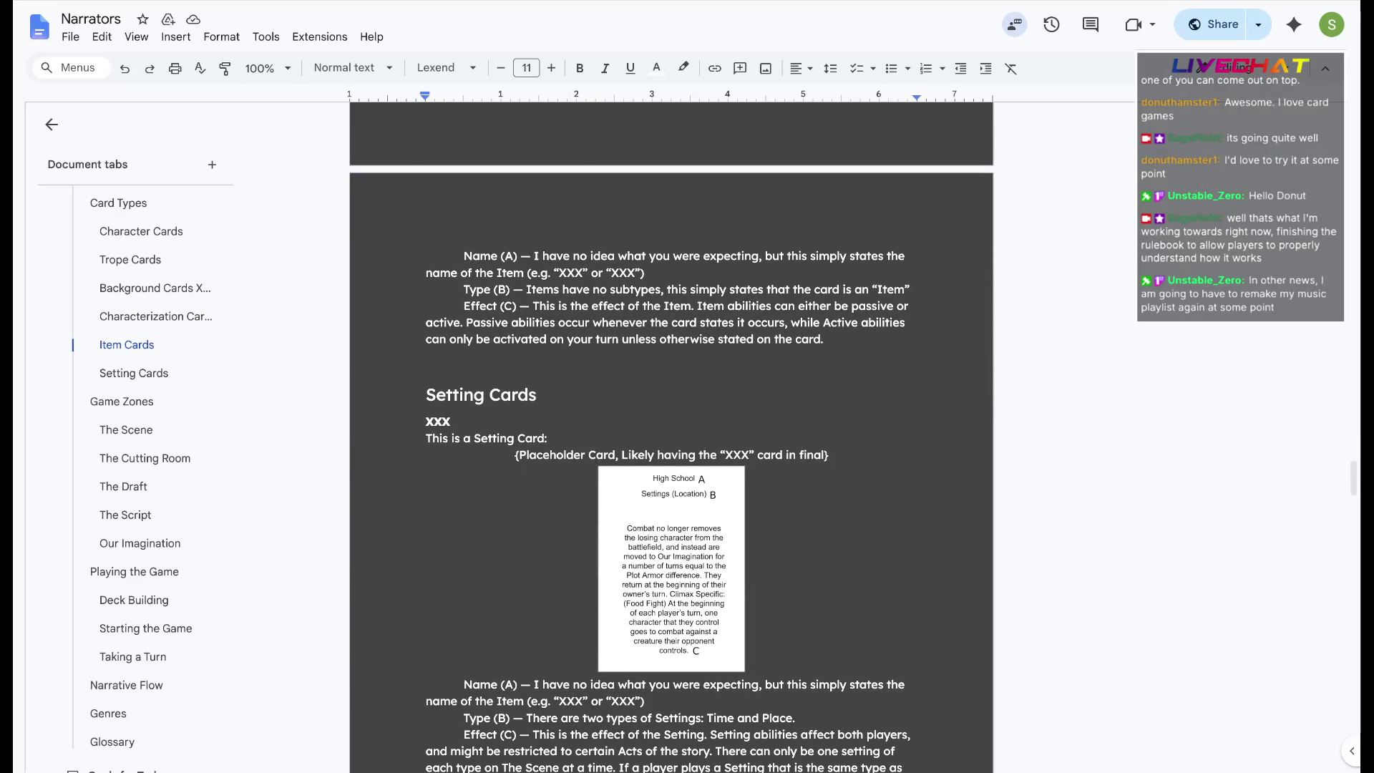
{"action": "scroll", "coordinate": [670, 429], "scroll_direction": "down", "scroll_amount": 1}
{"action": "scroll", "coordinate": [672, 429], "scroll_direction": "down", "scroll_amount": 1}
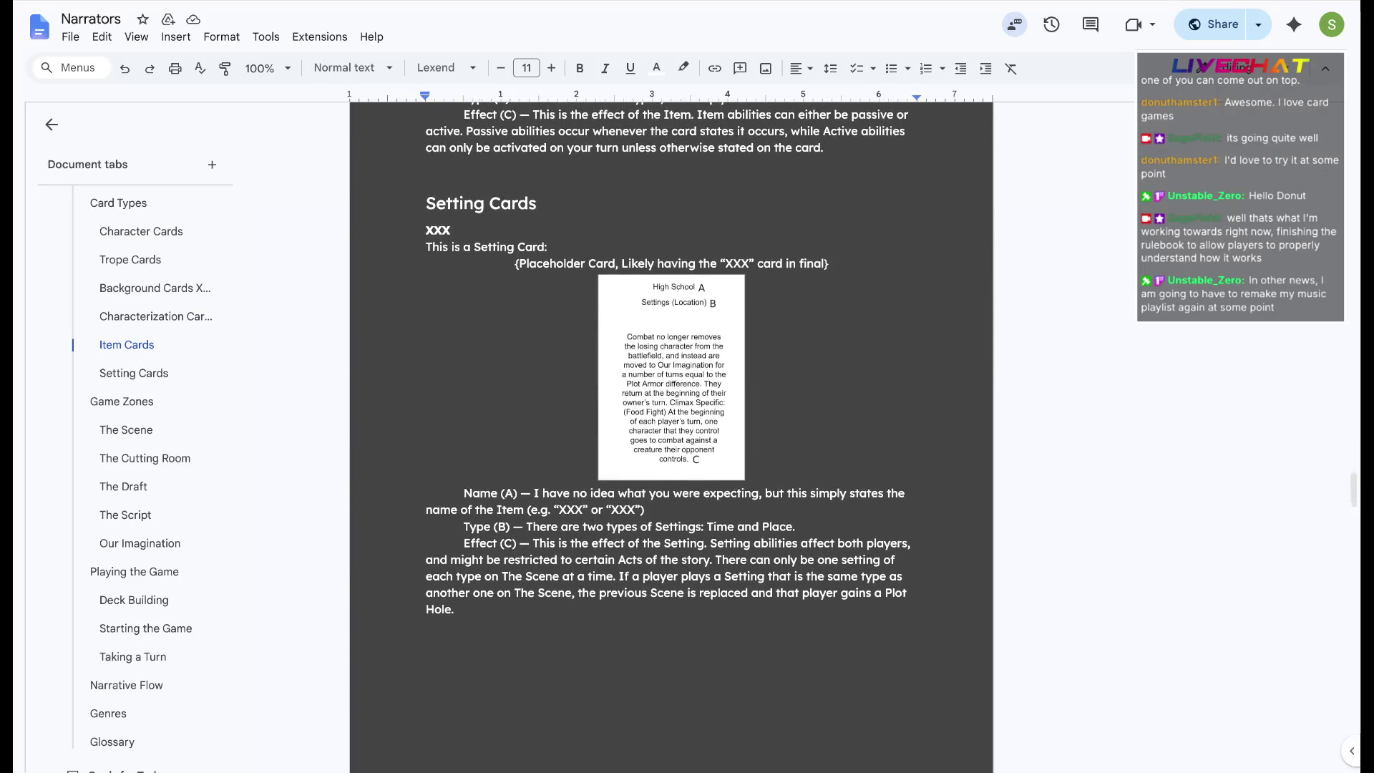
{"action": "scroll", "coordinate": [671, 430], "scroll_direction": "down", "scroll_amount": 1}
{"action": "scroll", "coordinate": [671, 430], "scroll_direction": "down", "scroll_amount": 1}
{"action": "scroll", "coordinate": [670, 430], "scroll_direction": "down", "scroll_amount": 1}
{"action": "scroll", "coordinate": [671, 429], "scroll_direction": "down", "scroll_amount": 1}
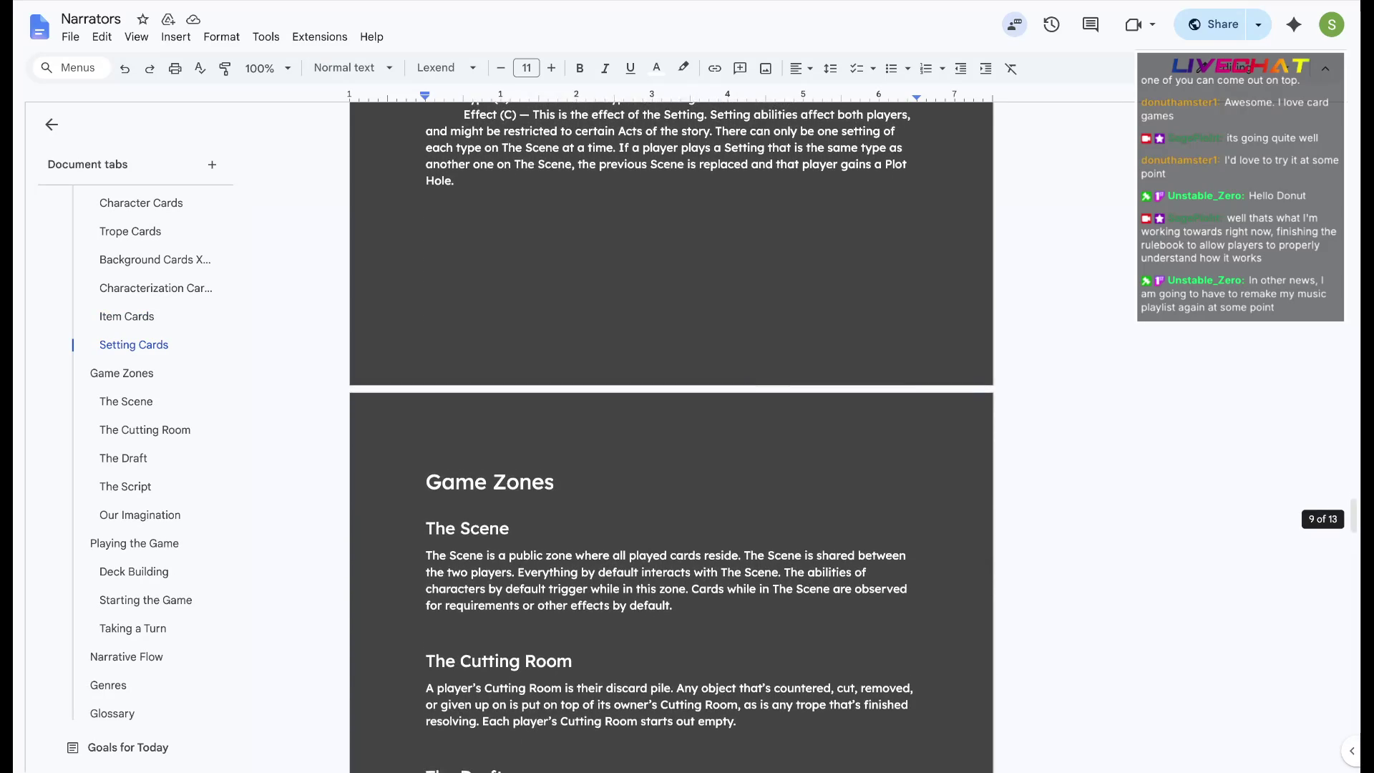
{"action": "scroll", "coordinate": [672, 430], "scroll_direction": "down", "scroll_amount": 1}
{"action": "scroll", "coordinate": [671, 430], "scroll_direction": "down", "scroll_amount": 1}
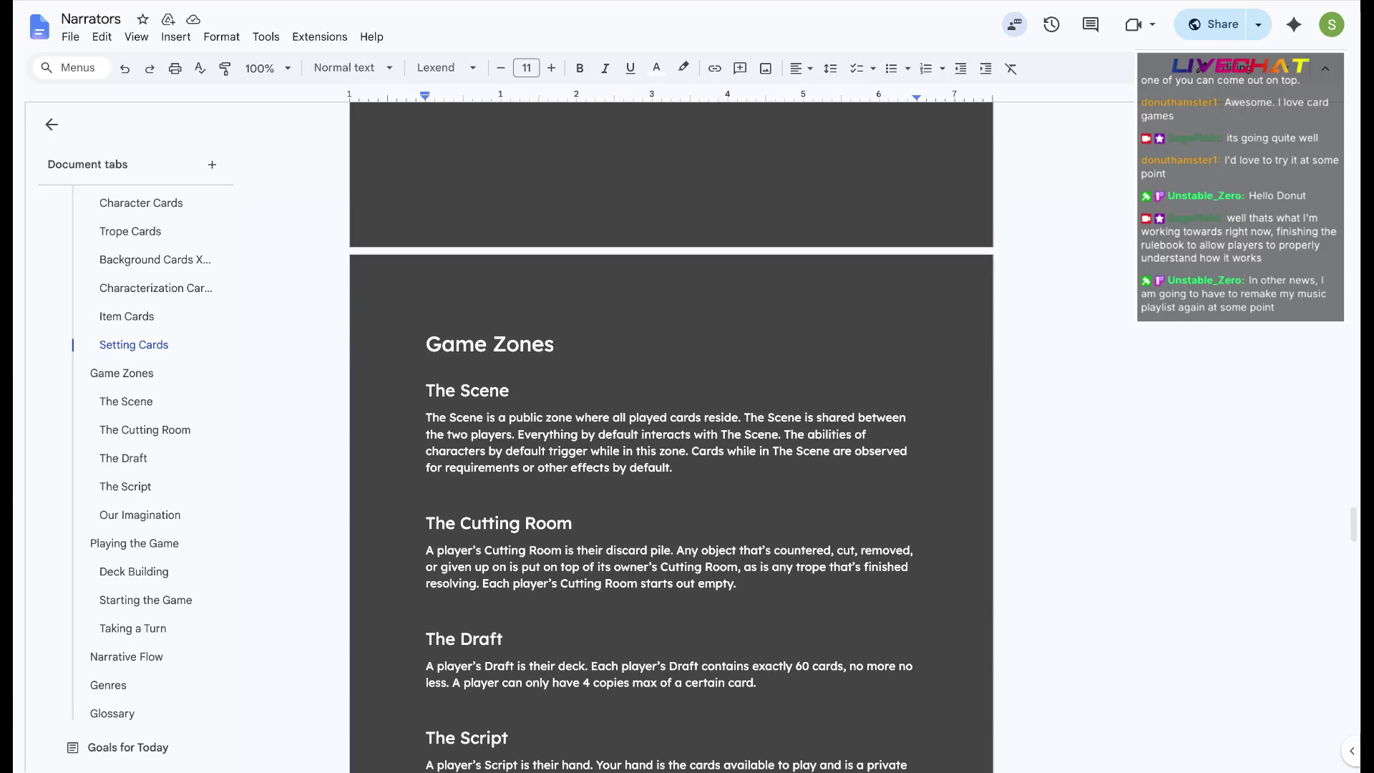
{"action": "scroll", "coordinate": [672, 430], "scroll_direction": "down", "scroll_amount": 1}
{"action": "scroll", "coordinate": [672, 429], "scroll_direction": "down", "scroll_amount": 1}
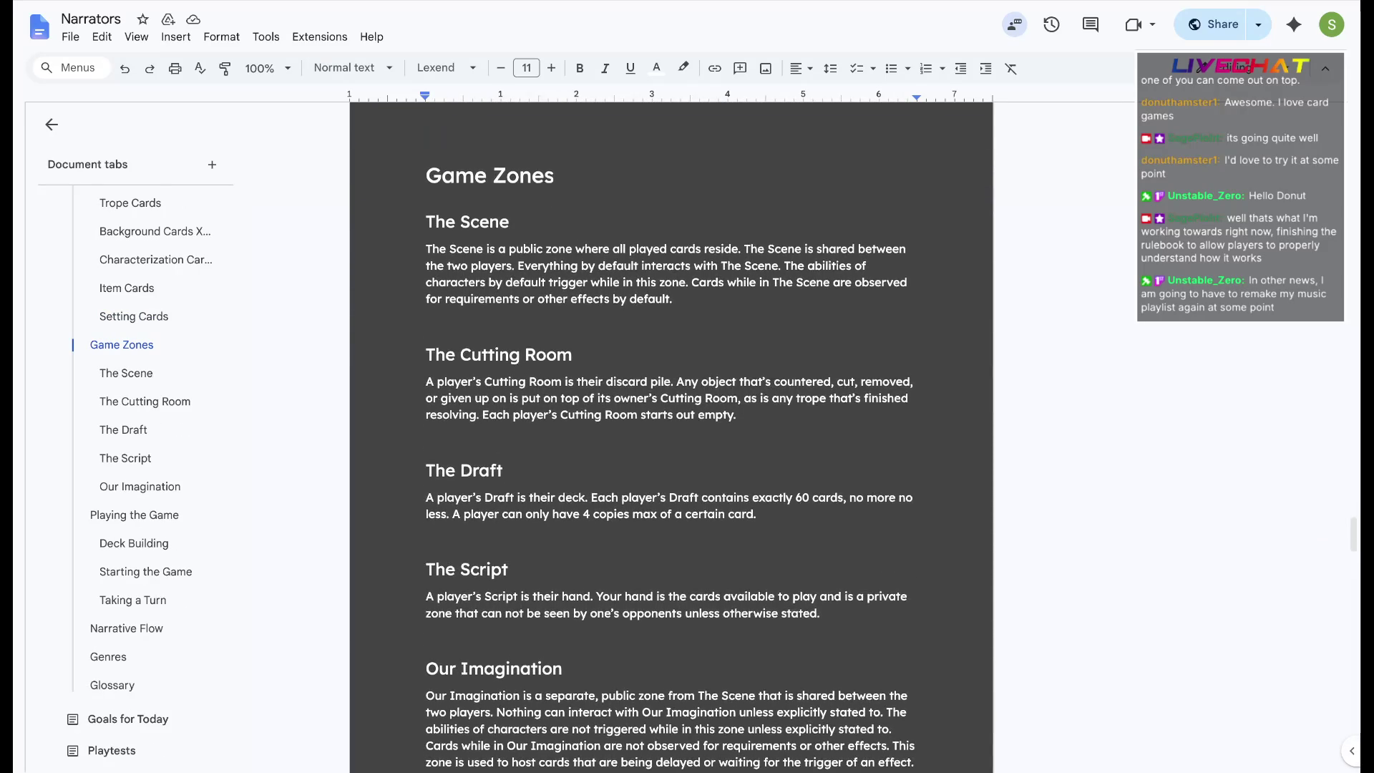
{"action": "scroll", "coordinate": [671, 429], "scroll_direction": "down", "scroll_amount": 1}
{"action": "scroll", "coordinate": [671, 429], "scroll_direction": "down", "scroll_amount": 1}
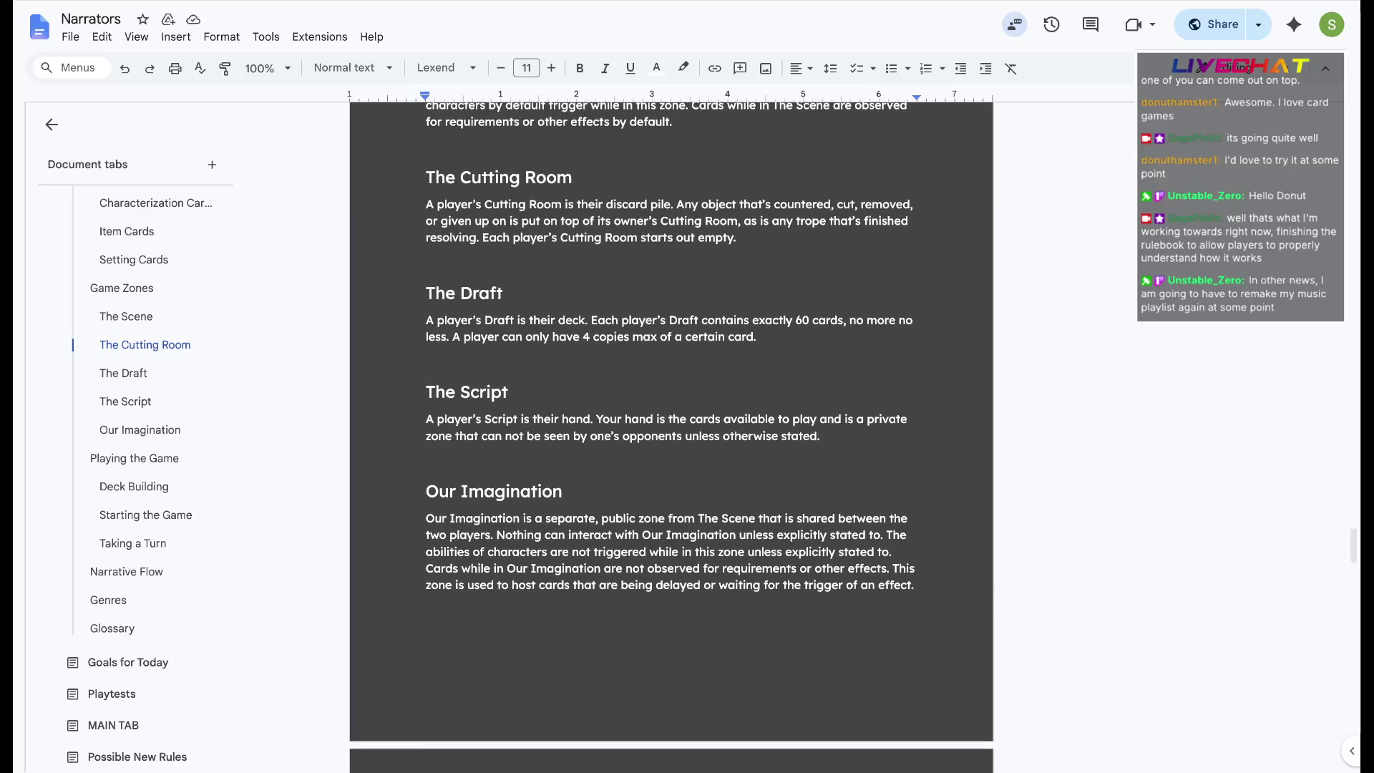
{"action": "scroll", "coordinate": [671, 429], "scroll_direction": "down", "scroll_amount": 1}
{"action": "scroll", "coordinate": [672, 430], "scroll_direction": "down", "scroll_amount": 1}
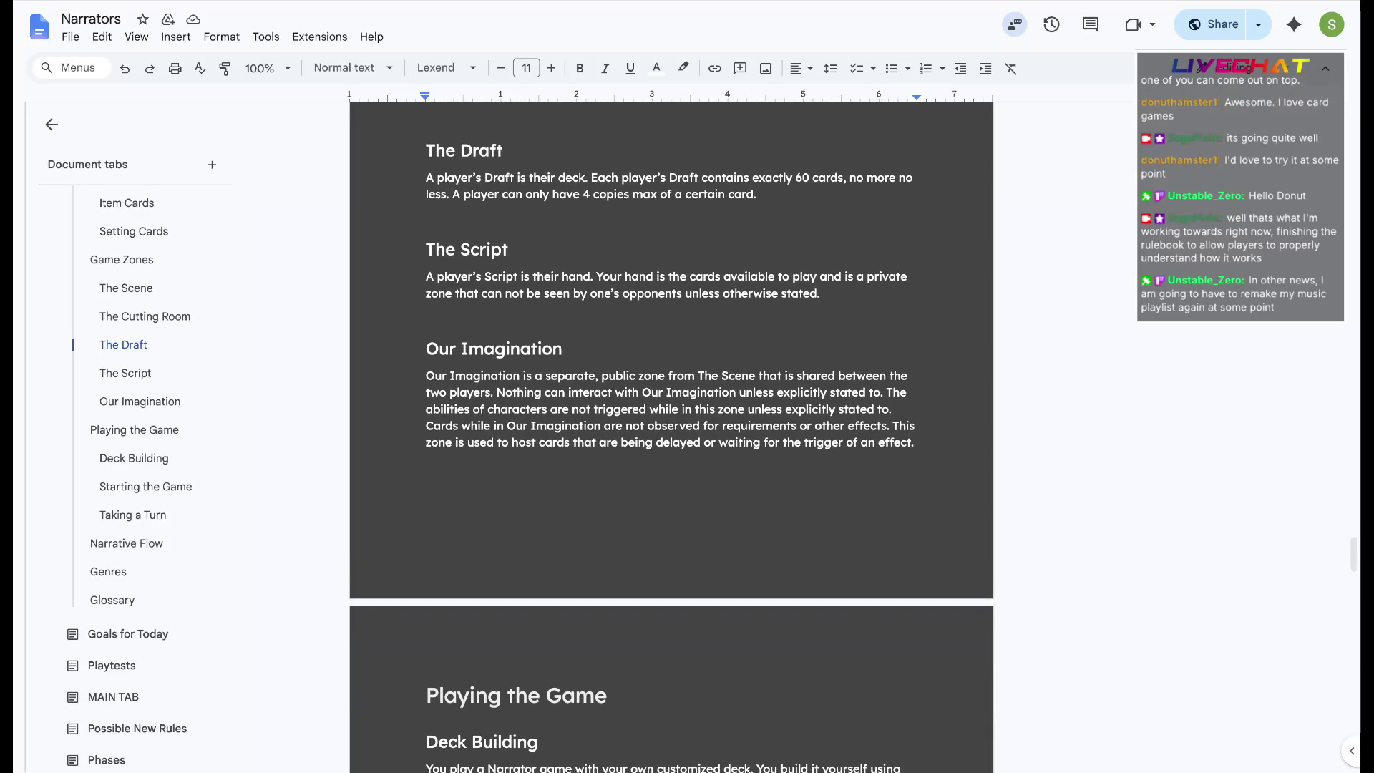
{"action": "scroll", "coordinate": [672, 431], "scroll_direction": "down", "scroll_amount": 2}
{"action": "scroll", "coordinate": [671, 429], "scroll_direction": "down", "scroll_amount": 1}
{"action": "scroll", "coordinate": [671, 429], "scroll_direction": "down", "scroll_amount": 1}
{"action": "scroll", "coordinate": [671, 430], "scroll_direction": "down", "scroll_amount": 2}
{"action": "scroll", "coordinate": [671, 430], "scroll_direction": "down", "scroll_amount": 1}
{"action": "scroll", "coordinate": [671, 430], "scroll_direction": "down", "scroll_amount": 1}
{"action": "scroll", "coordinate": [671, 430], "scroll_direction": "down", "scroll_amount": 3}
{"action": "scroll", "coordinate": [671, 430], "scroll_direction": "down", "scroll_amount": 5}
{"action": "scroll", "coordinate": [671, 430], "scroll_direction": "down", "scroll_amount": 5}
{"action": "scroll", "coordinate": [672, 429], "scroll_direction": "down", "scroll_amount": 2}
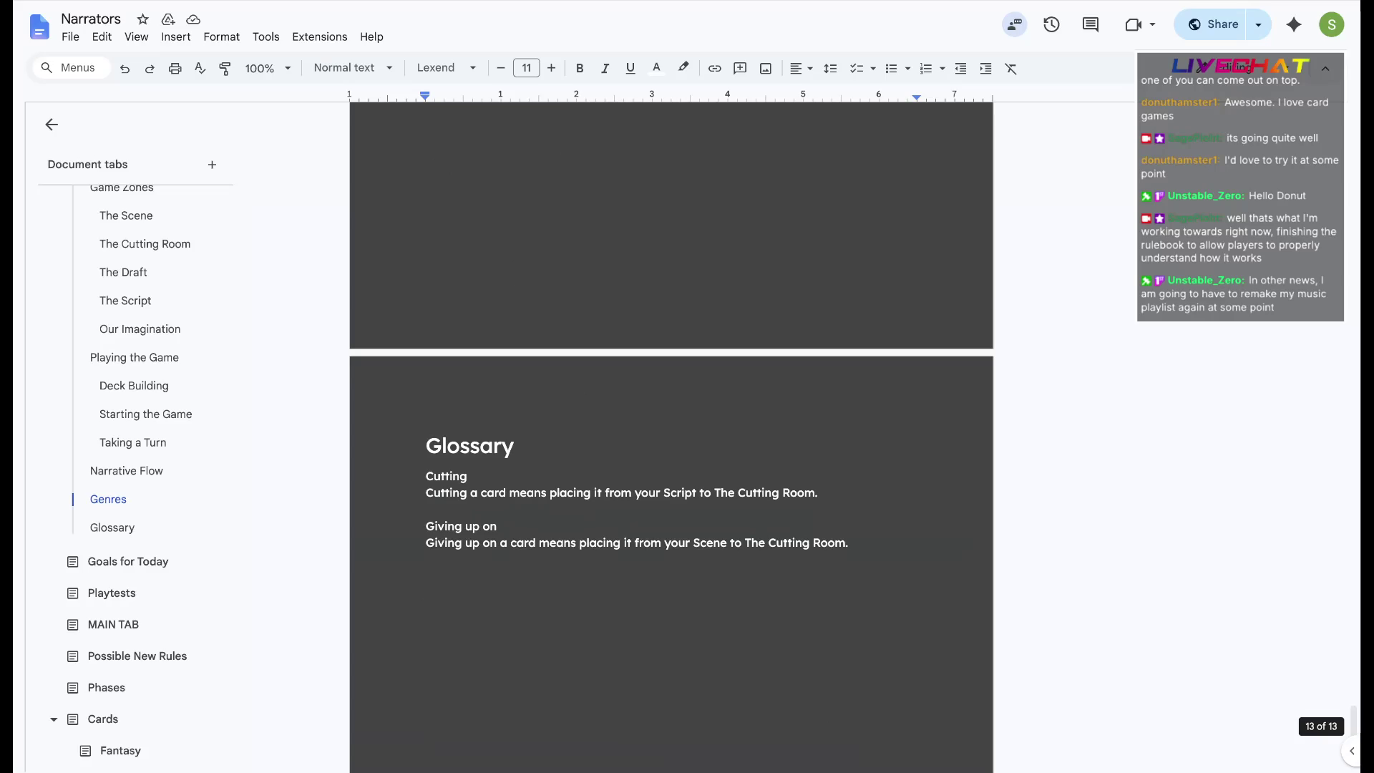
{"action": "scroll", "coordinate": [671, 430], "scroll_direction": "down", "scroll_amount": 5}
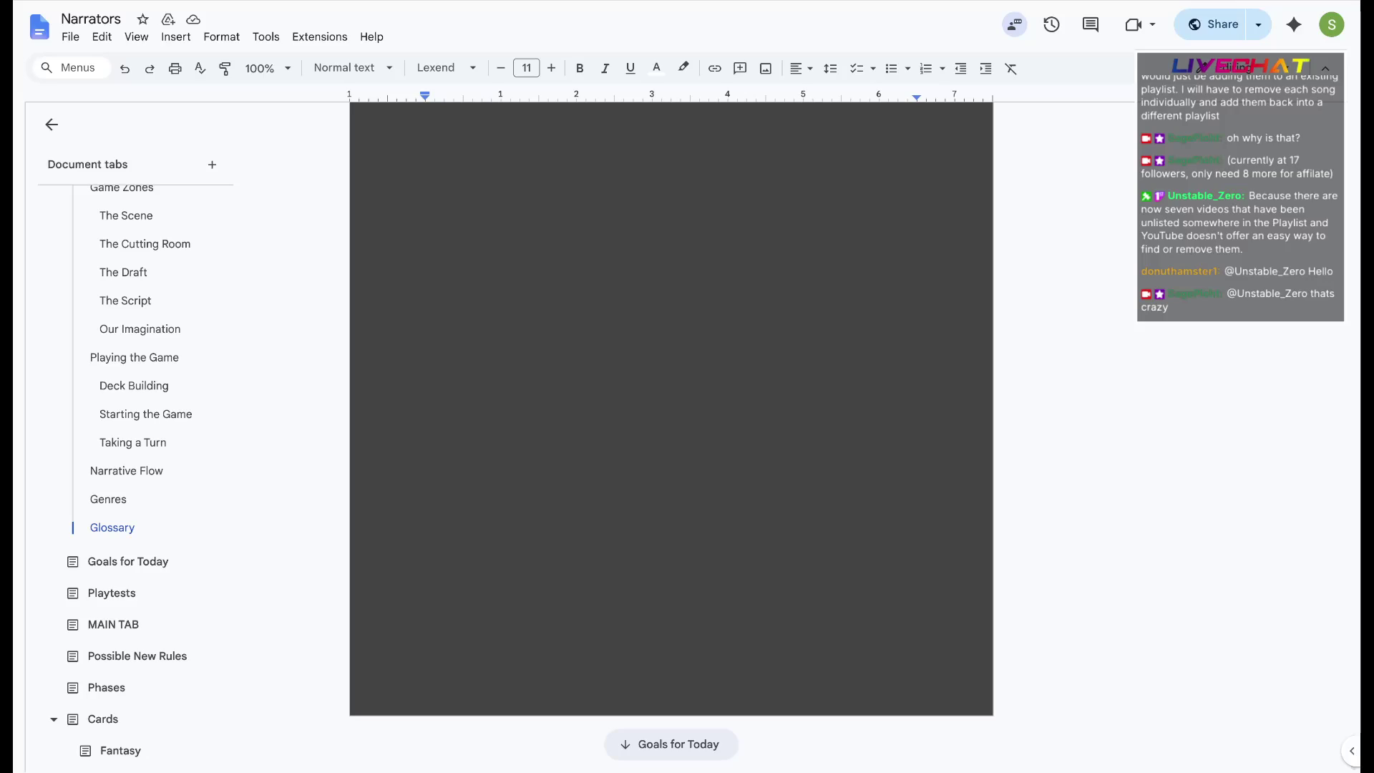
{"action": "scroll", "coordinate": [671, 430], "scroll_direction": "up", "scroll_amount": 5}
{"action": "scroll", "coordinate": [671, 429], "scroll_direction": "up", "scroll_amount": 5}
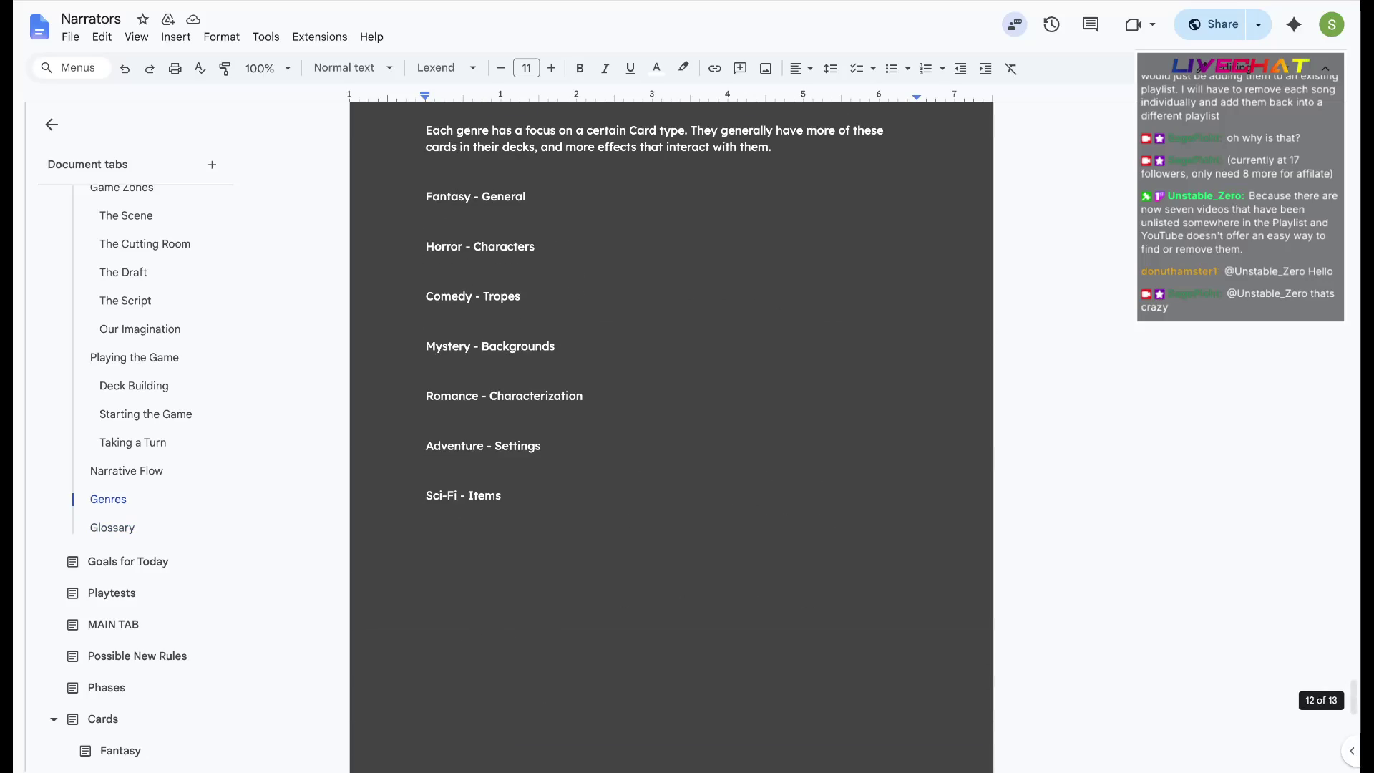
{"action": "scroll", "coordinate": [671, 430], "scroll_direction": "up", "scroll_amount": 3}
{"action": "scroll", "coordinate": [671, 431], "scroll_direction": "down", "scroll_amount": 1}
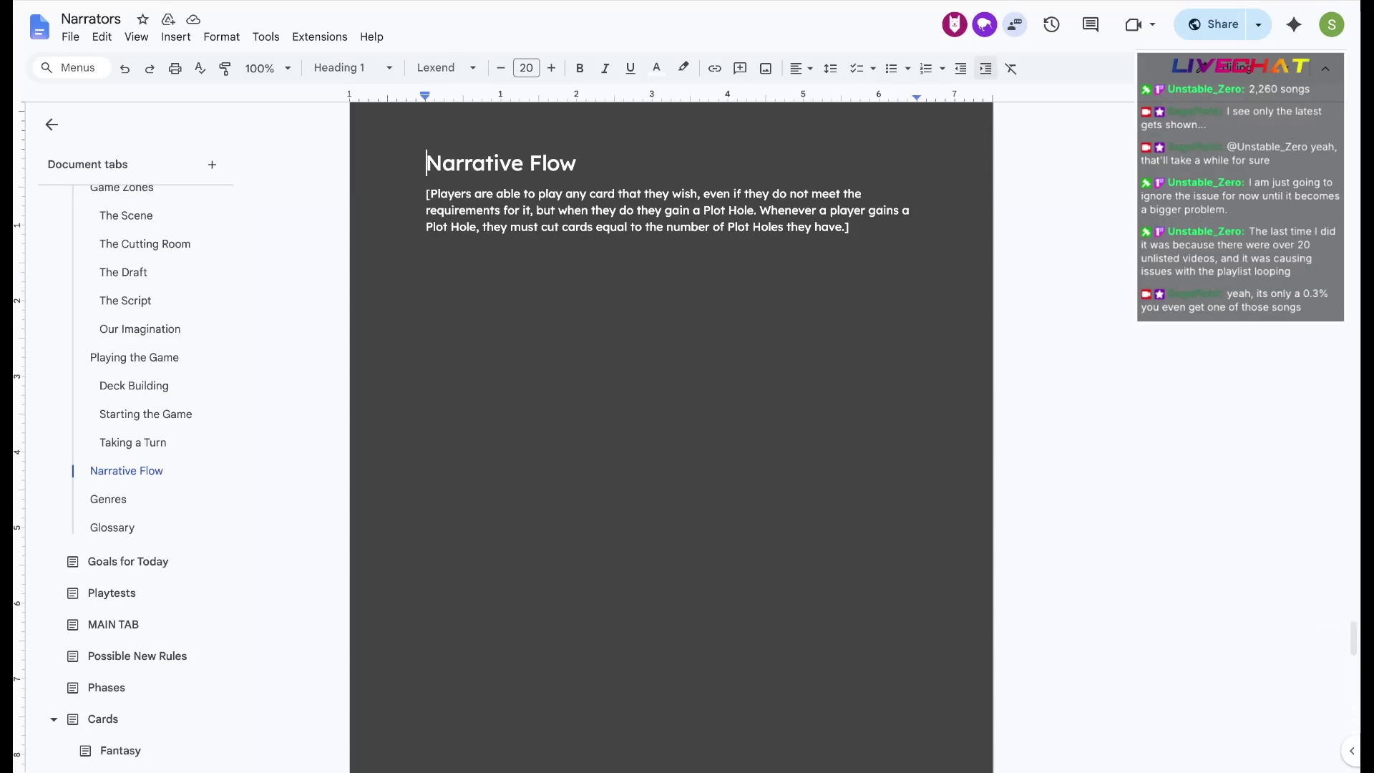
Remove the stray blank lines after the paragraph and push the Genres heading onto a new page
{"action": "left_click", "coordinate": [429, 243]}
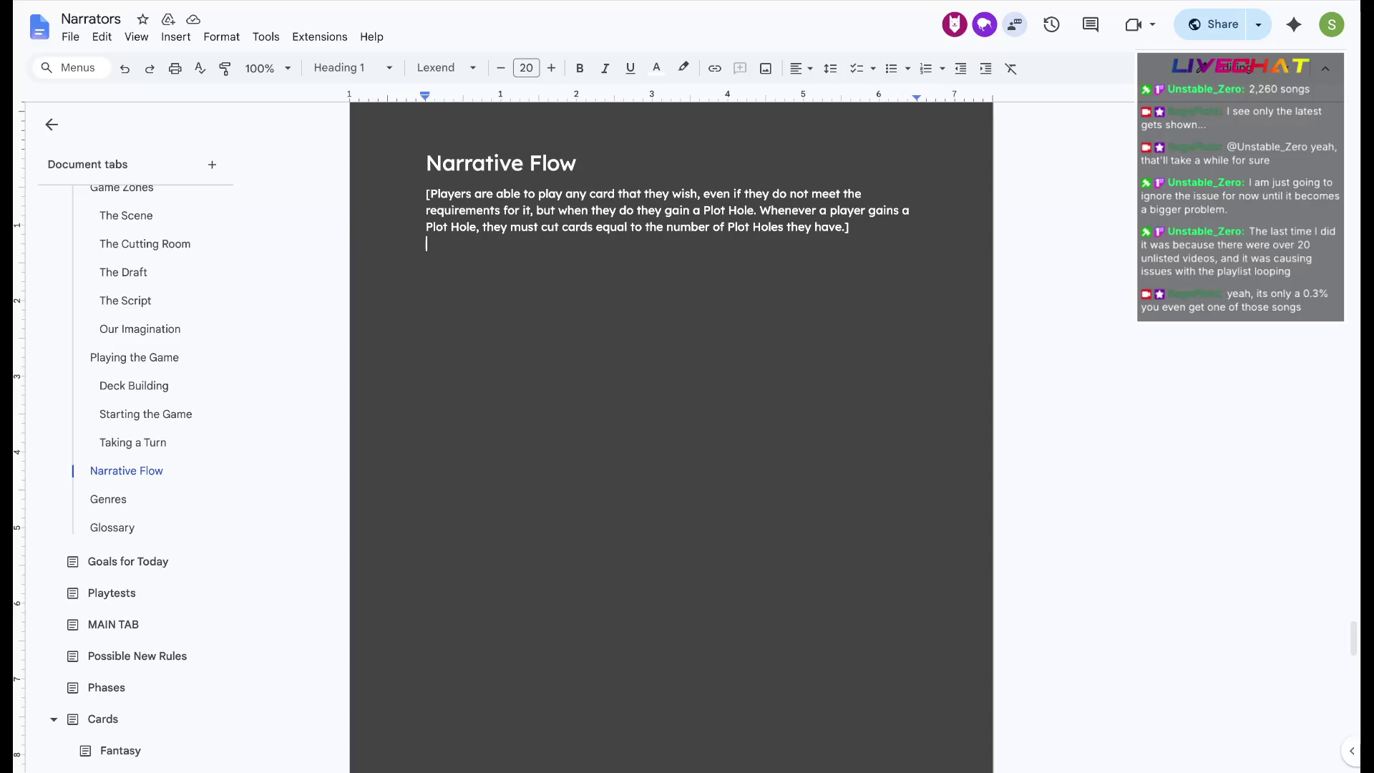
{"action": "double_click", "coordinate": [555, 297]}
{"action": "key", "text": "BackSpace"}
{"action": "key", "text": "BackSpace"}
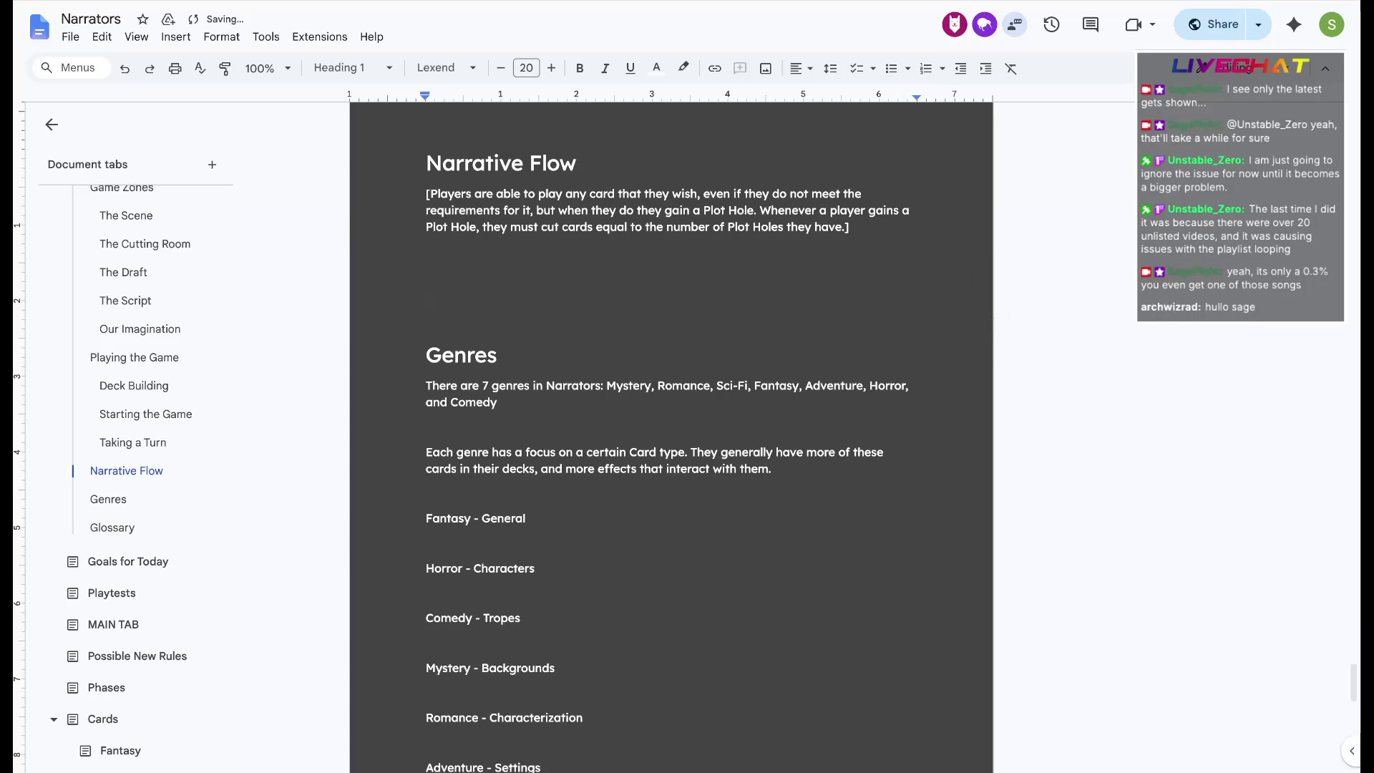
{"action": "key", "text": "Down"}
{"action": "key", "text": "ctrl+Return"}
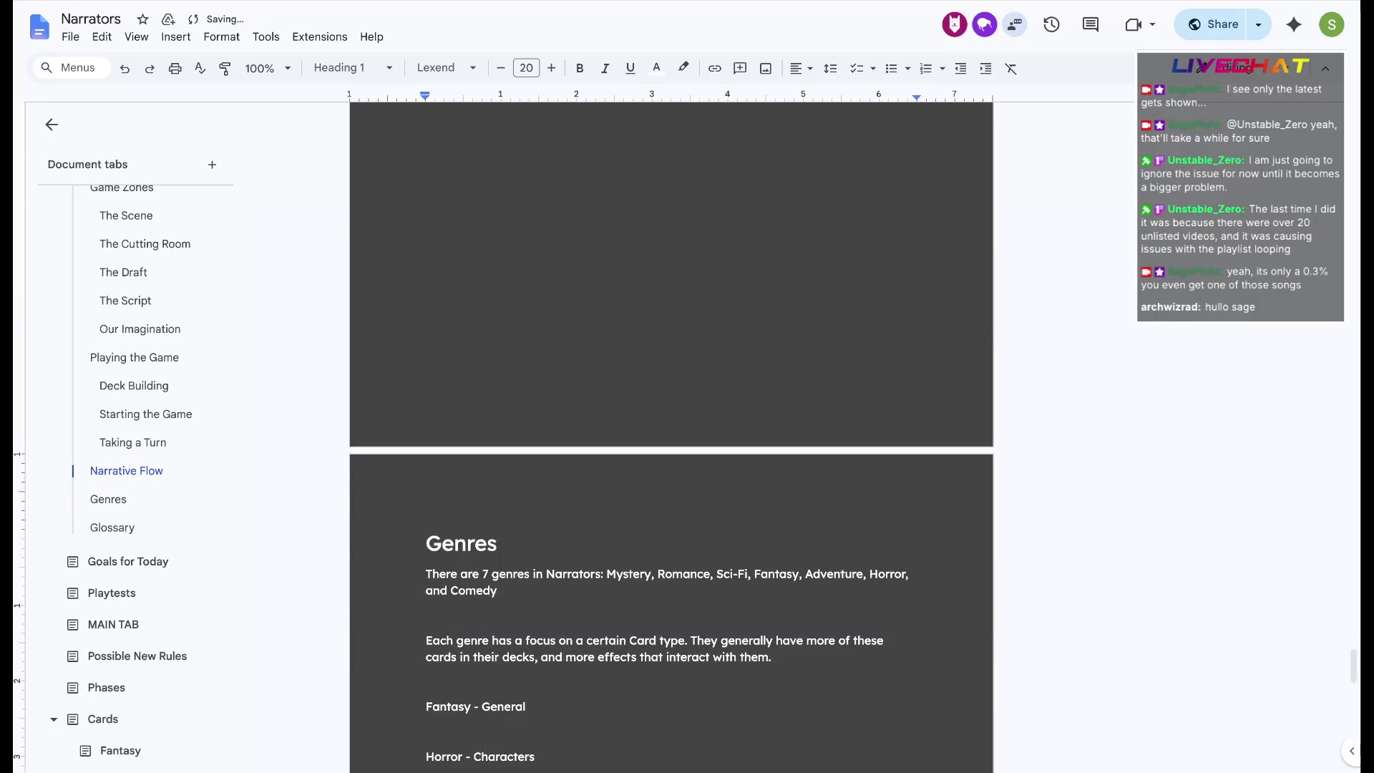
{"action": "scroll", "coordinate": [548, 295], "scroll_direction": "up", "scroll_amount": 3}
{"action": "key", "text": "shift+Up"}
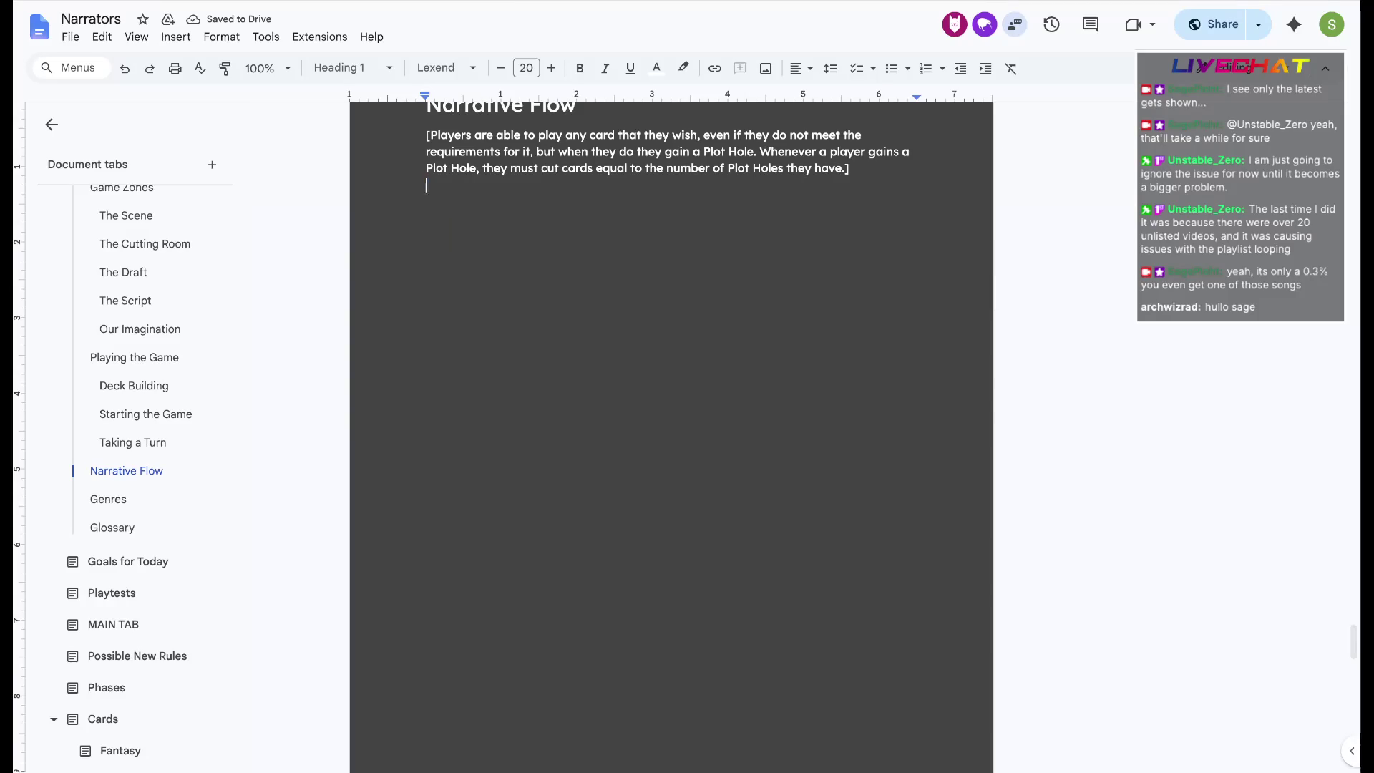
{"action": "key", "text": "BackSpace"}
{"action": "key", "text": "BackSpace"}
Rework the spacing above Genres, replacing the empty line with a fresh page break
{"action": "key", "text": "Down"}
{"action": "key", "text": "Up"}
{"action": "key", "text": "Delete"}
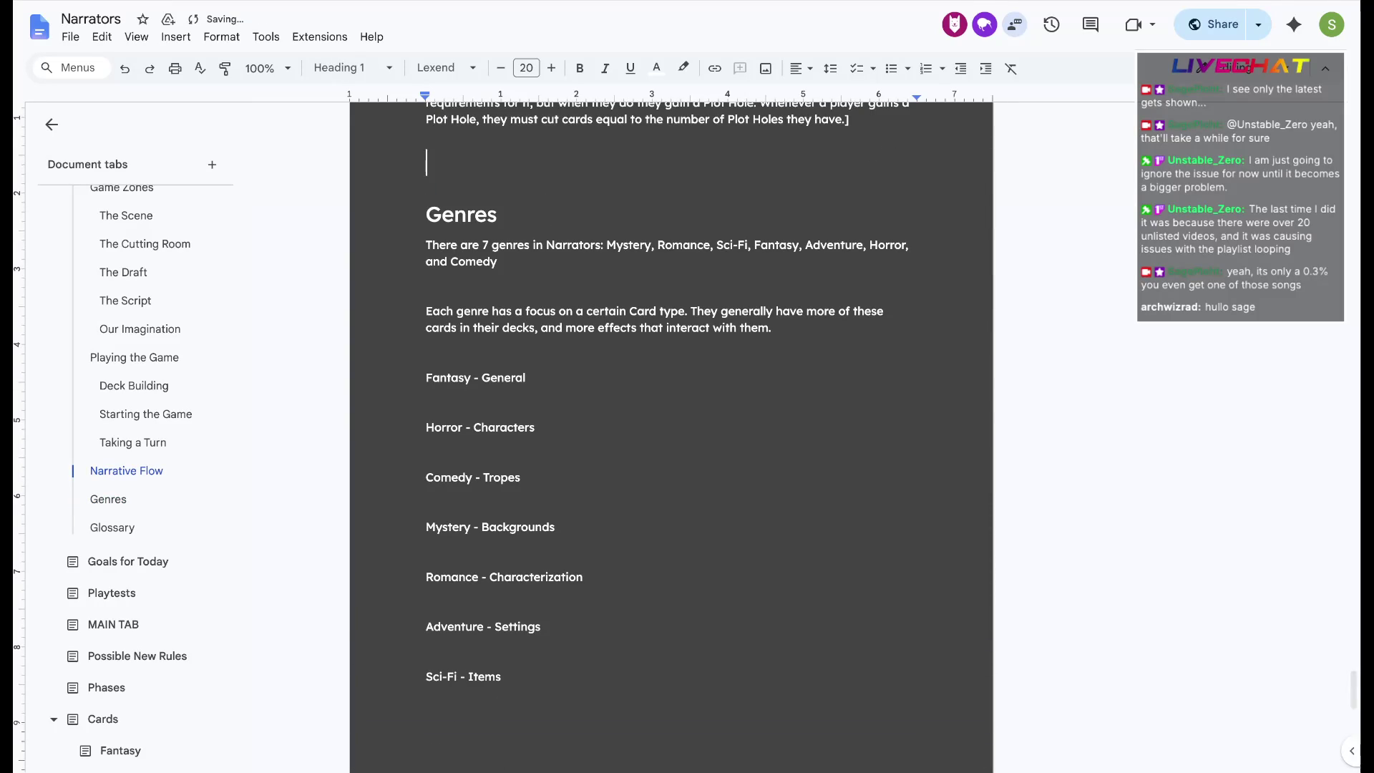
{"action": "key", "text": "BackSpace"}
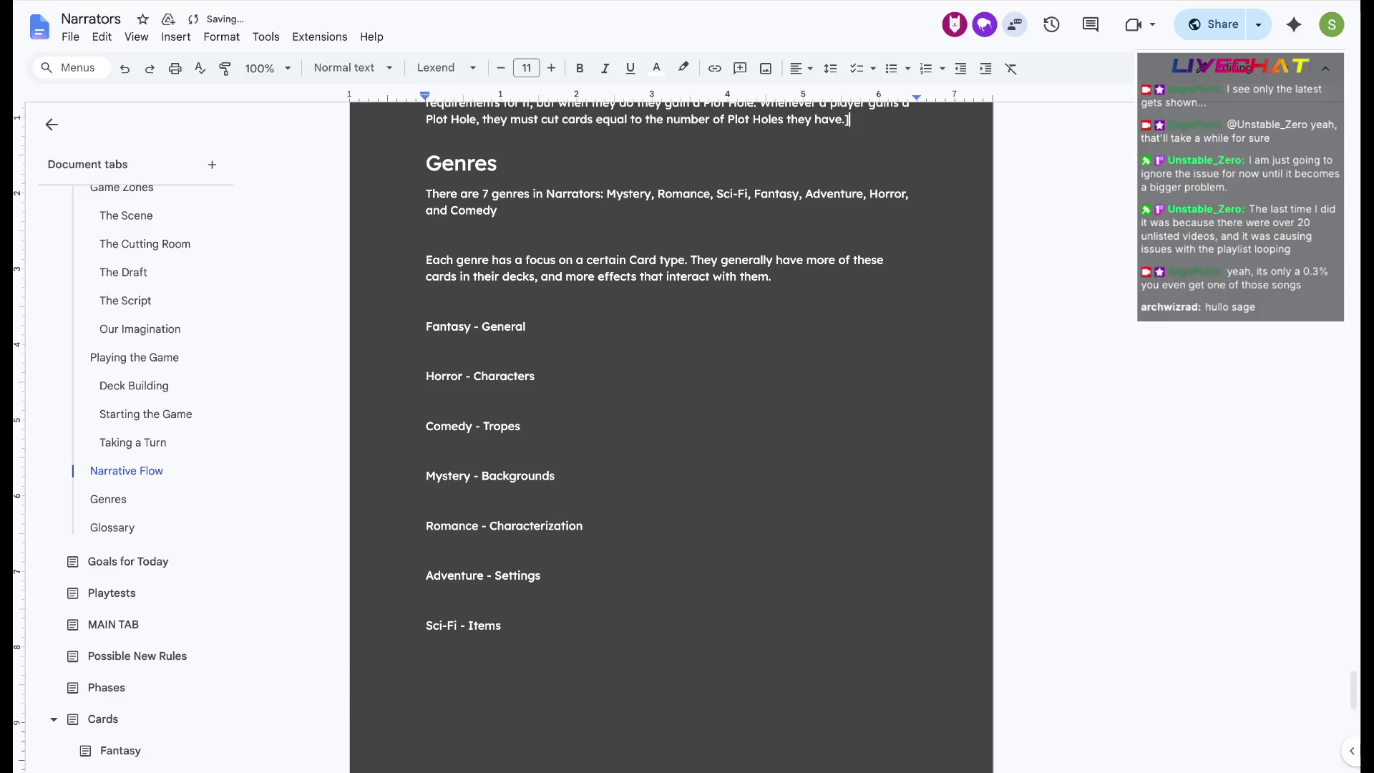
{"action": "key", "text": "ctrl+Return"}
{"action": "key", "text": "Delete"}
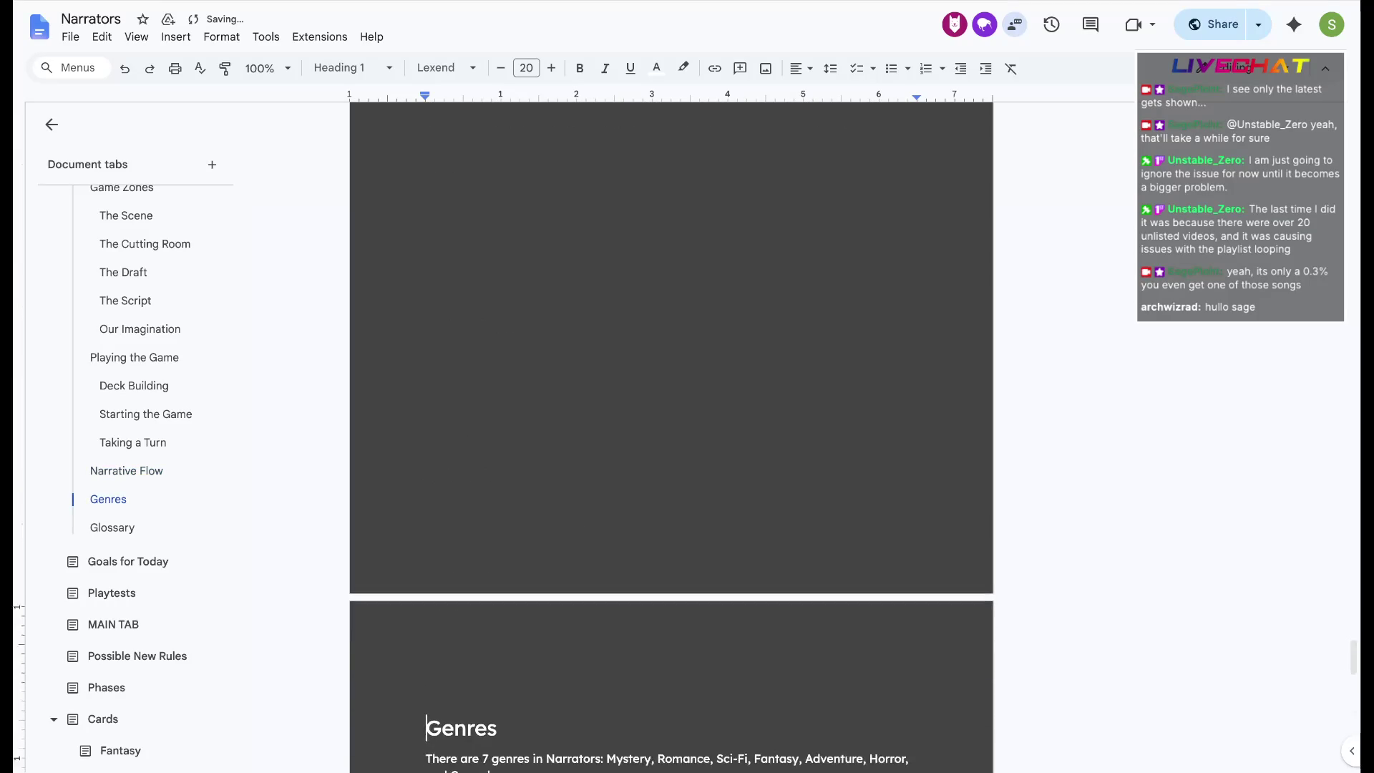
{"action": "scroll", "coordinate": [672, 430], "scroll_direction": "up", "scroll_amount": 1}
Undo the spacing edits back to a single blank line below the Plot Hole paragraph
{"action": "key", "text": "Left"}
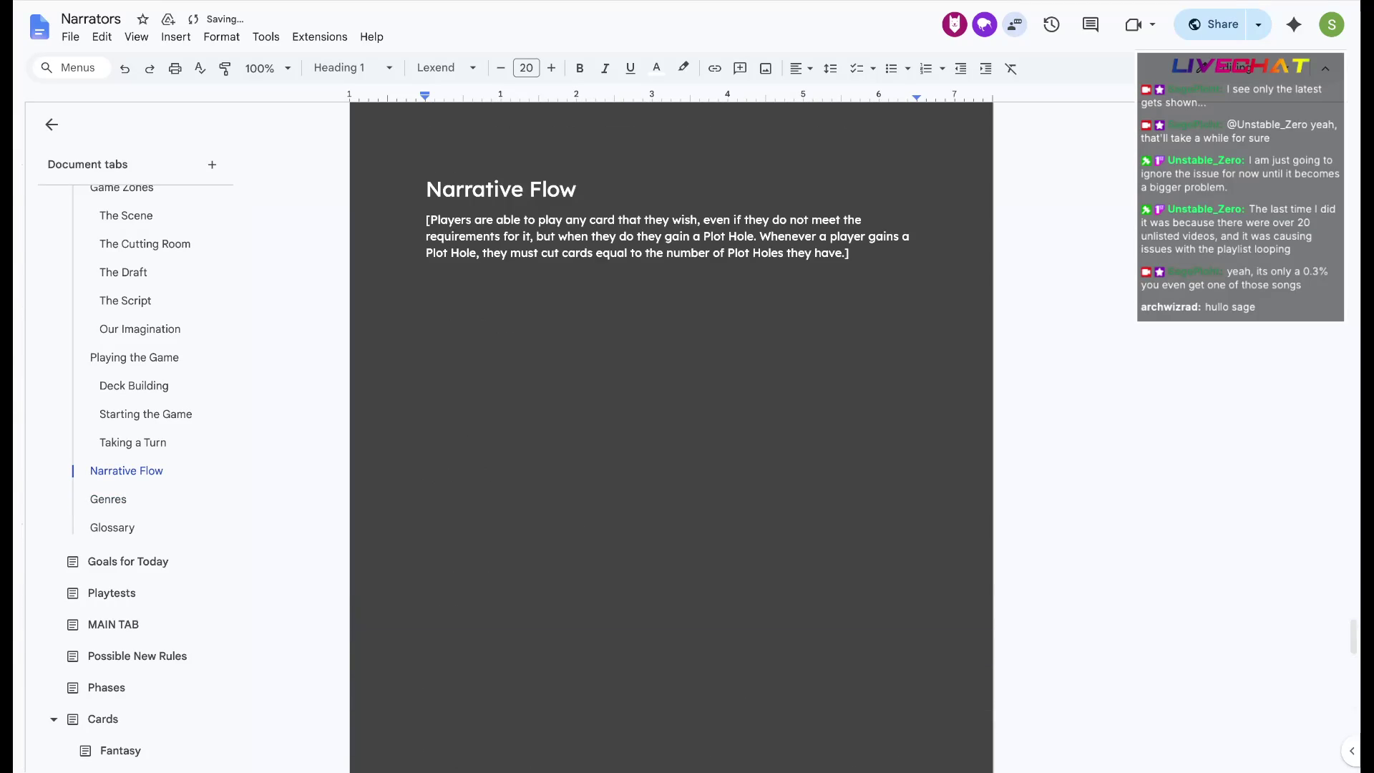
{"action": "key", "text": "Down"}
{"action": "key", "text": "Up"}
{"action": "key", "text": "BackSpace"}
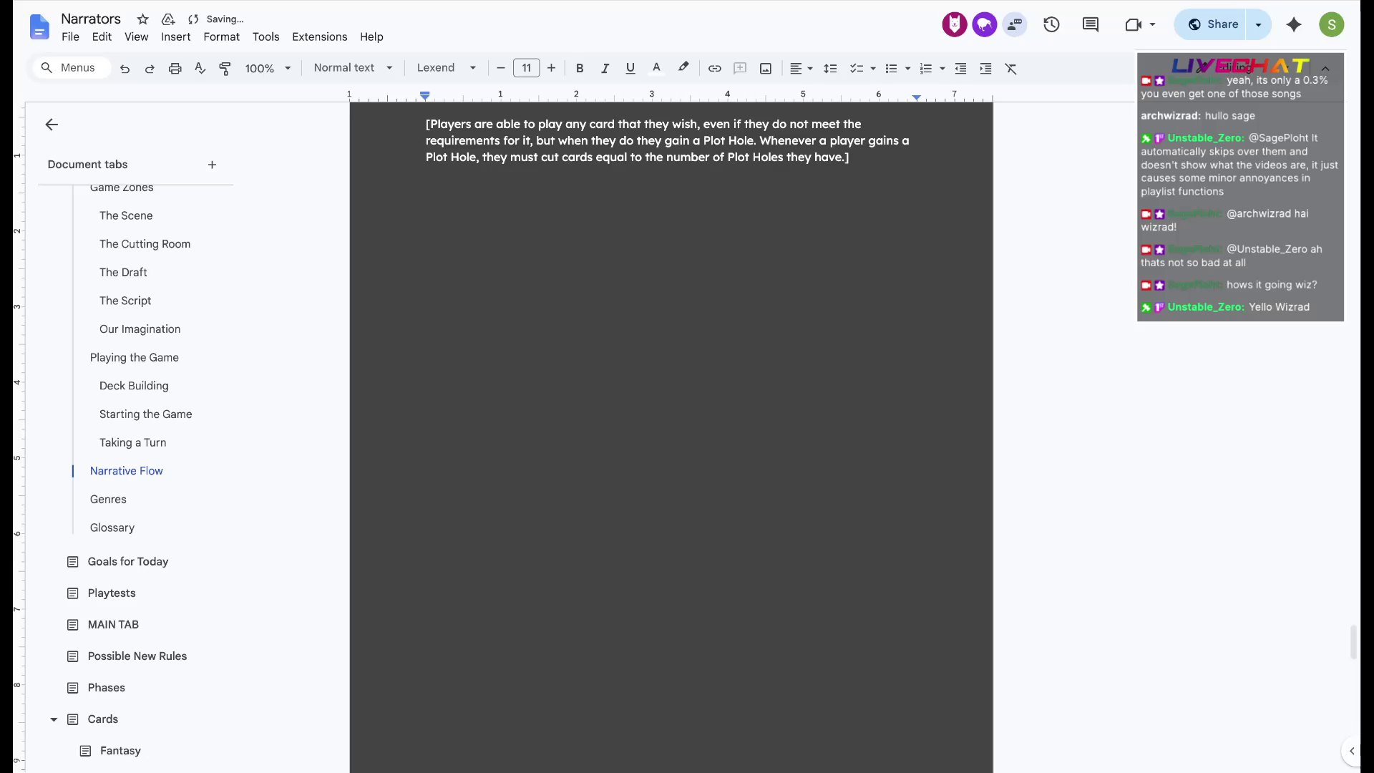
{"action": "scroll", "coordinate": [671, 429], "scroll_direction": "up", "scroll_amount": 2}
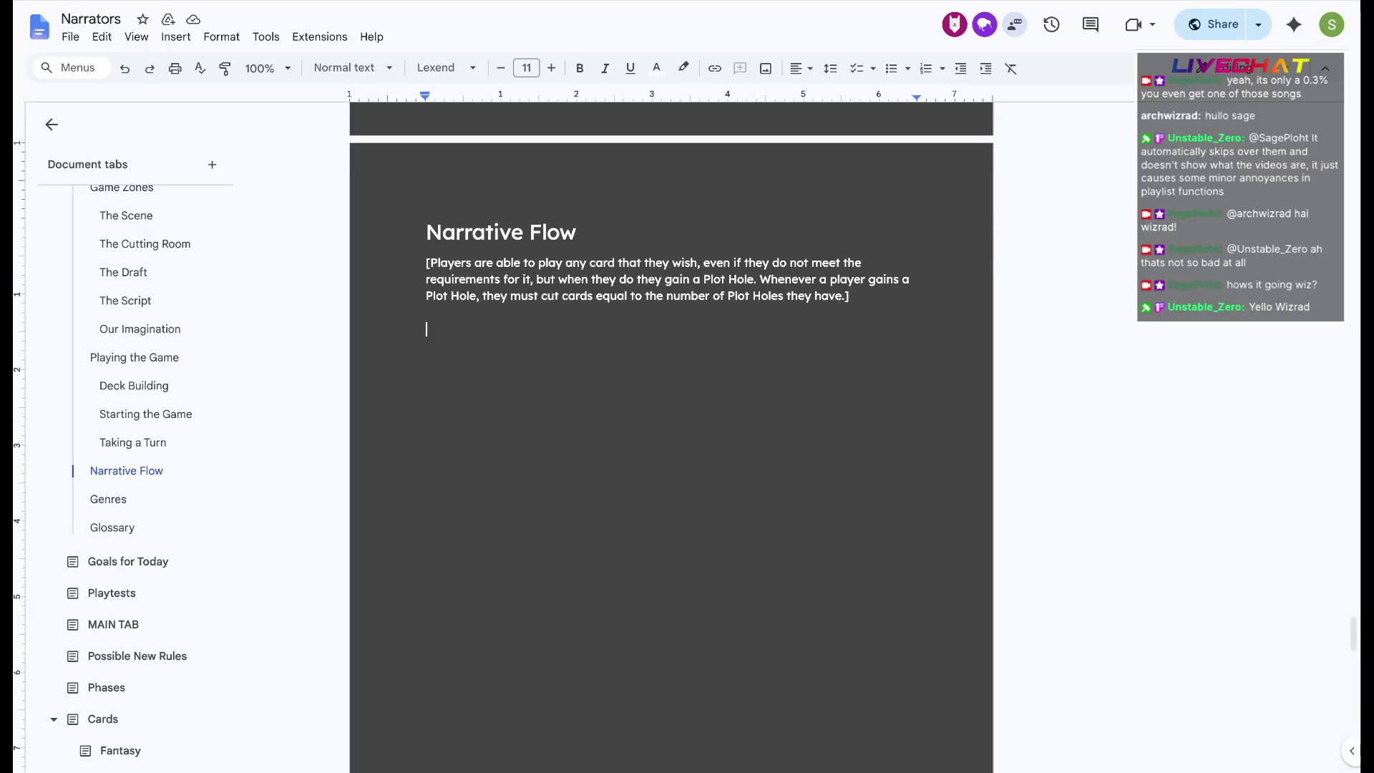
{"action": "scroll", "coordinate": [139, 429], "scroll_direction": "up", "scroll_amount": 5}
Return to the NARRATORS | Card Game title page from the Document tabs sidebar
{"action": "left_click", "coordinate": [150, 231]}
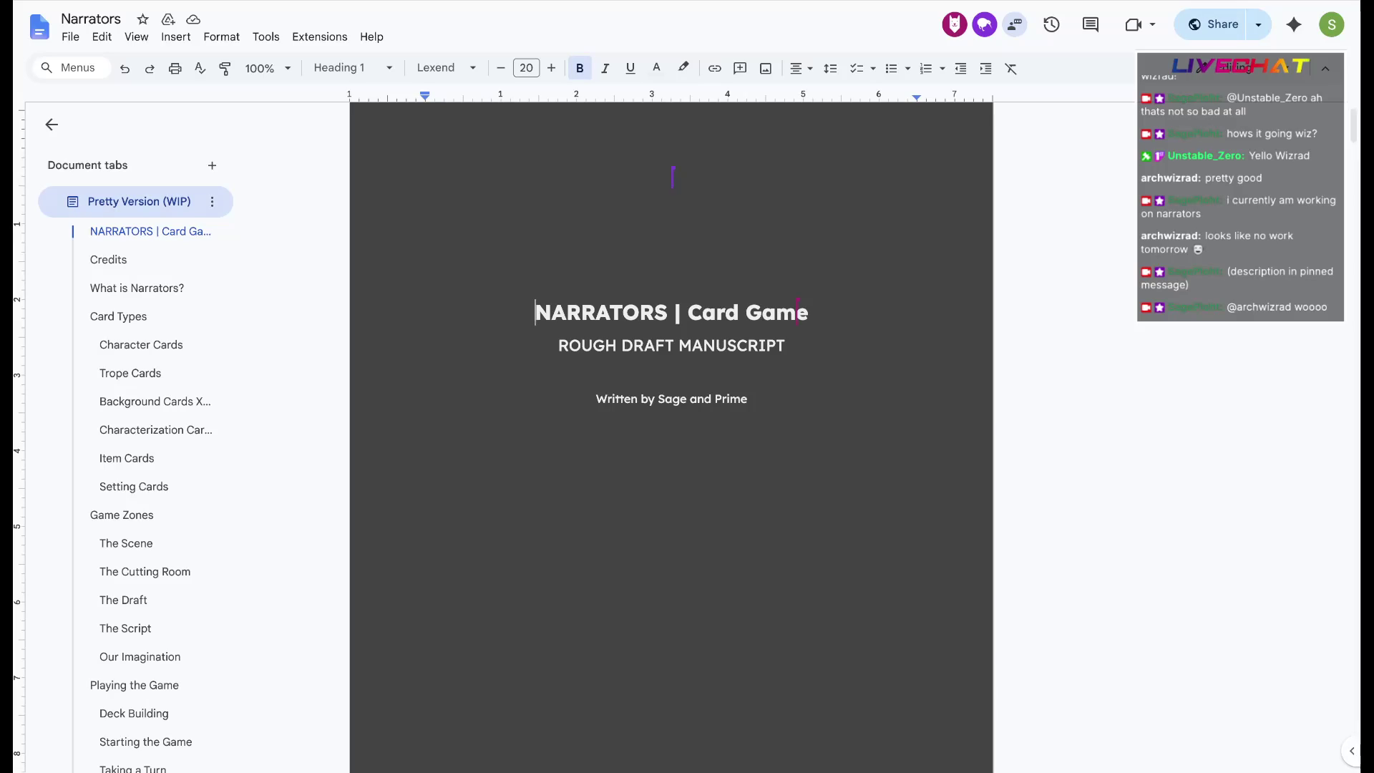
{"action": "scroll", "coordinate": [673, 175], "scroll_direction": "down", "scroll_amount": 5}
{"action": "scroll", "coordinate": [672, 430], "scroll_direction": "down", "scroll_amount": 2}
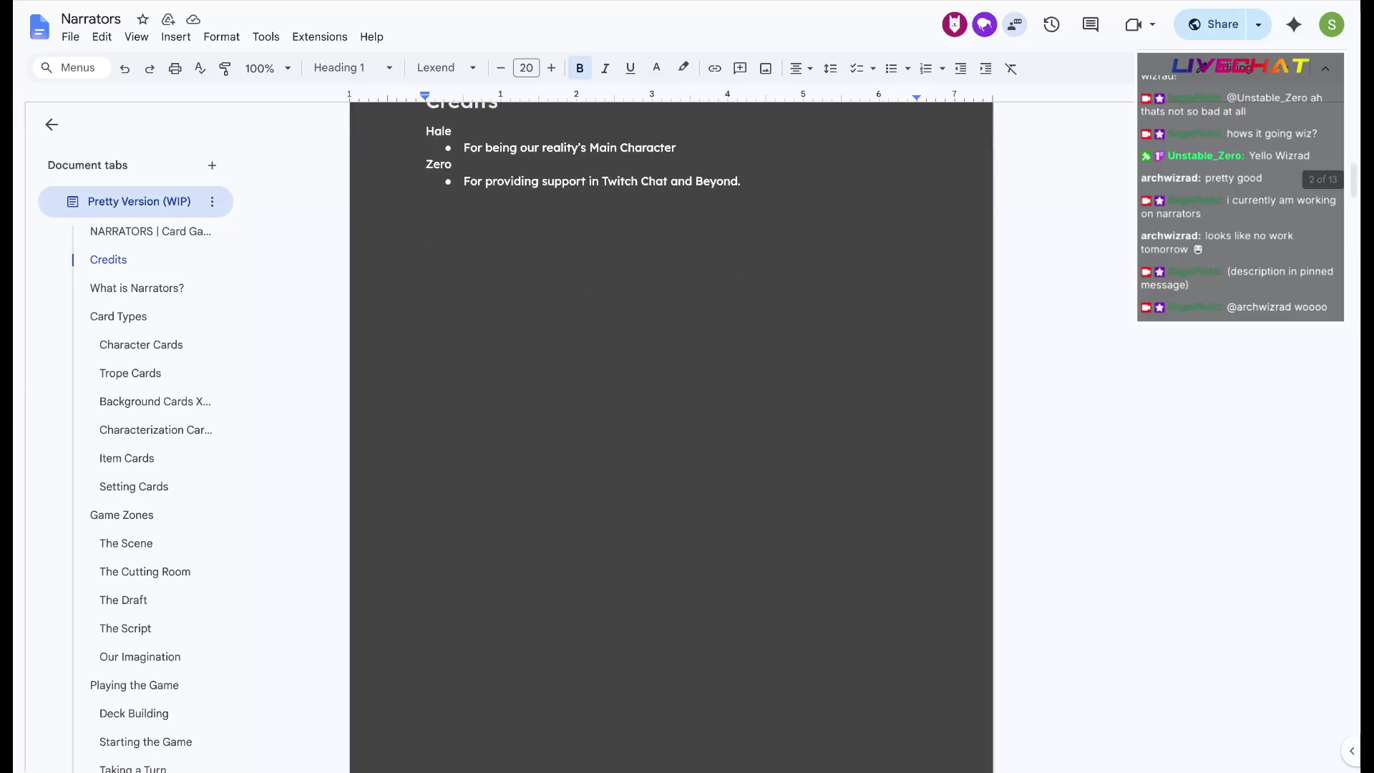
{"action": "scroll", "coordinate": [672, 430], "scroll_direction": "down", "scroll_amount": 5}
{"action": "scroll", "coordinate": [672, 429], "scroll_direction": "down", "scroll_amount": 5}
{"action": "scroll", "coordinate": [673, 429], "scroll_direction": "down", "scroll_amount": 5}
{"action": "scroll", "coordinate": [672, 430], "scroll_direction": "down", "scroll_amount": 3}
{"action": "scroll", "coordinate": [140, 483], "scroll_direction": "down", "scroll_amount": 2}
Jump back to the Narrative Flow section from the Document tabs outline
{"action": "left_click", "coordinate": [126, 681]}
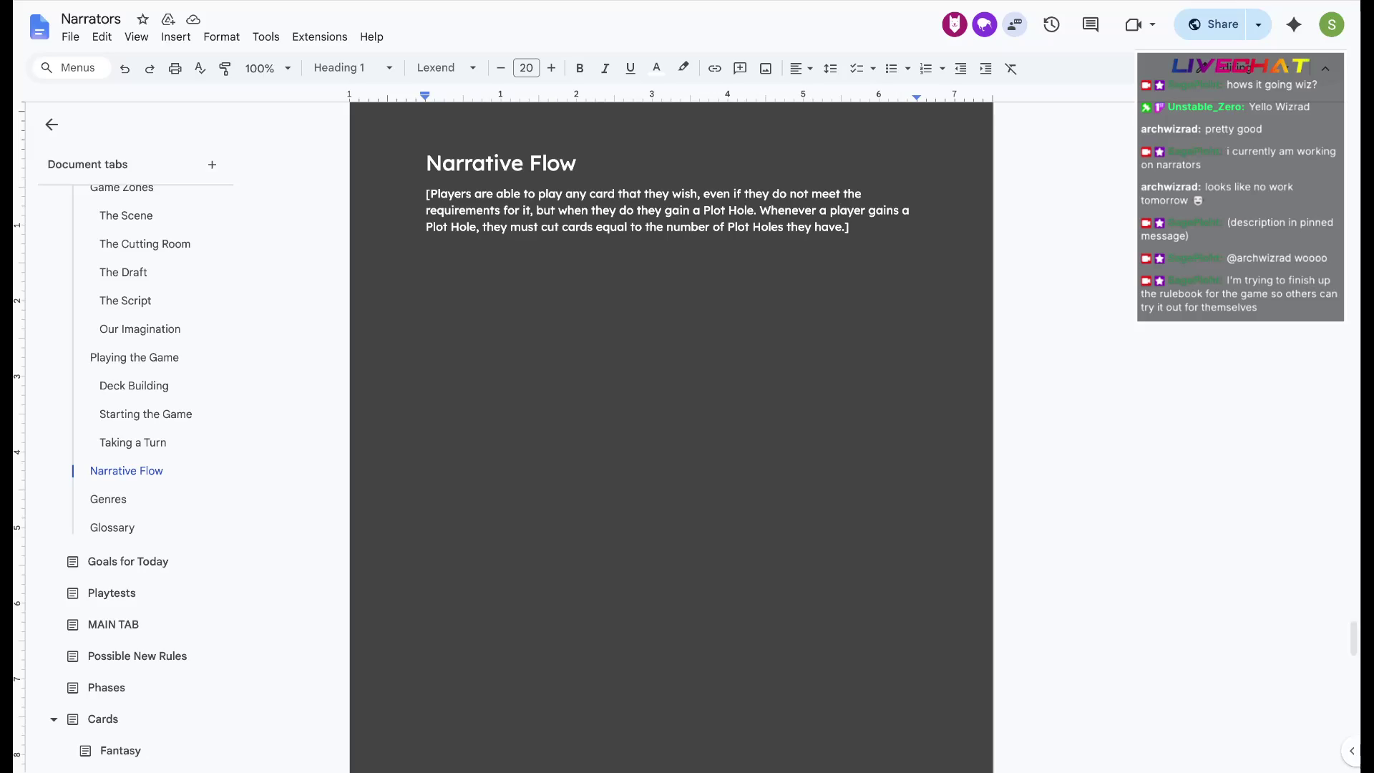
Keep the page break before Genres after a brief delete-and-undo, then start a new Chrome tab
{"action": "left_click", "coordinate": [547, 261]}
{"action": "key", "text": "Delete"}
{"action": "key", "text": "ctrl+z"}
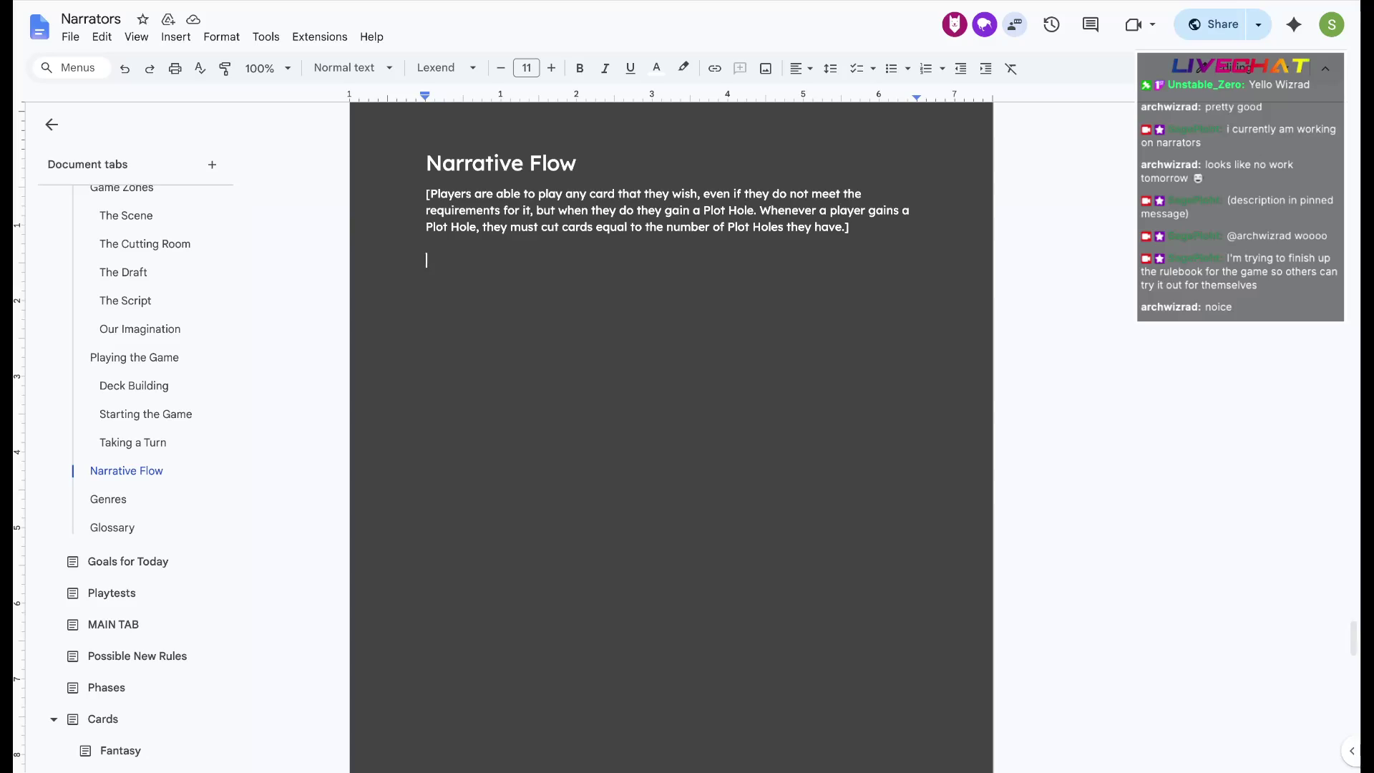
{"action": "key", "text": "ctrl+t"}
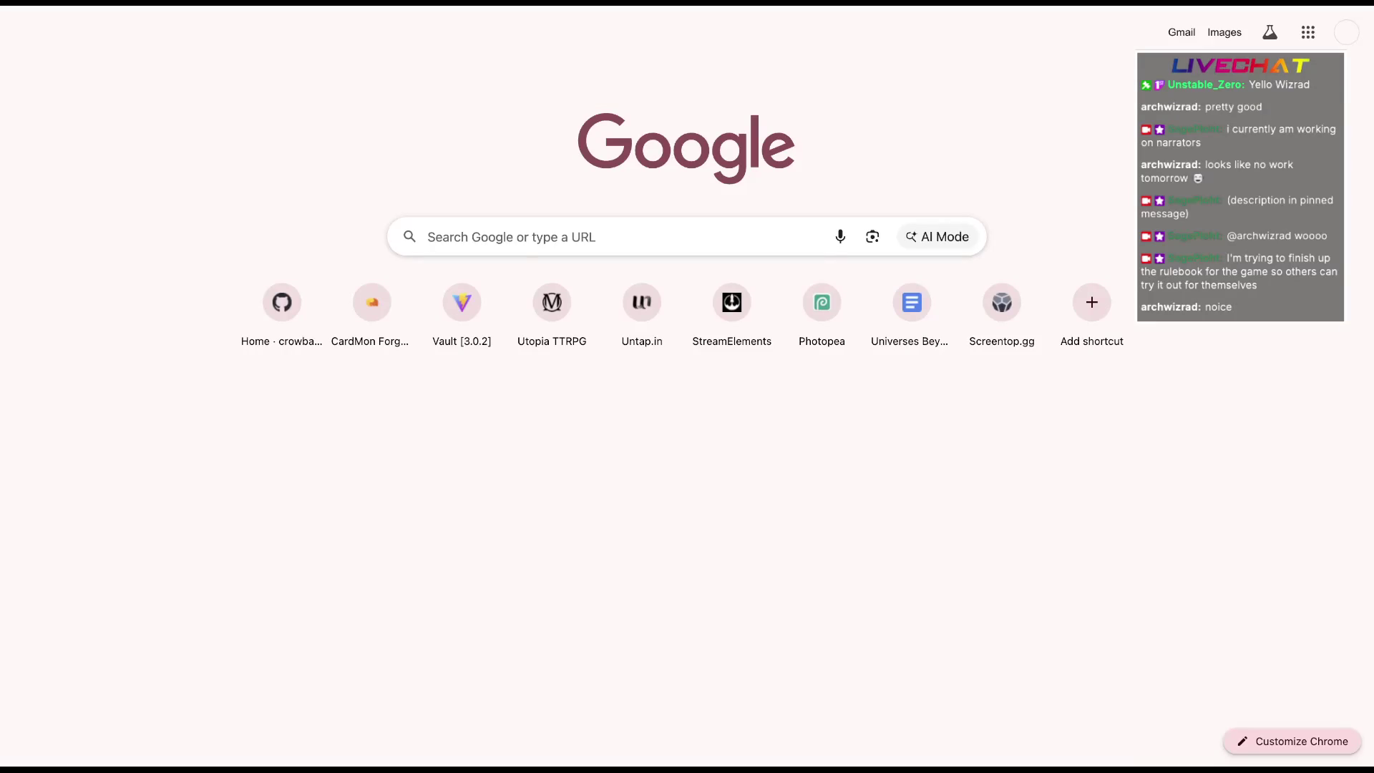
Run the 'narrative flow' search and return to the Narrators rulebook document
{"action": "key", "text": "Return"}
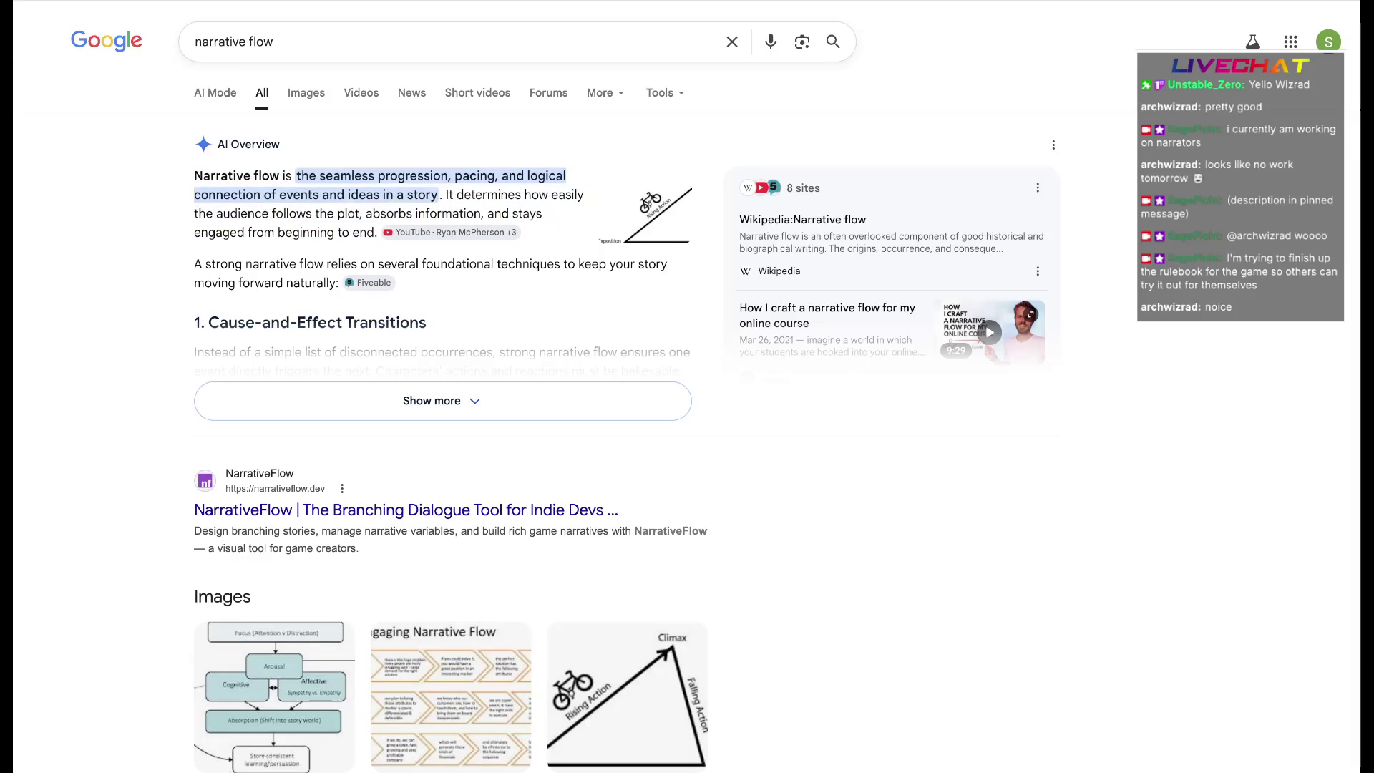
{"action": "key", "text": "ctrl+Tab"}
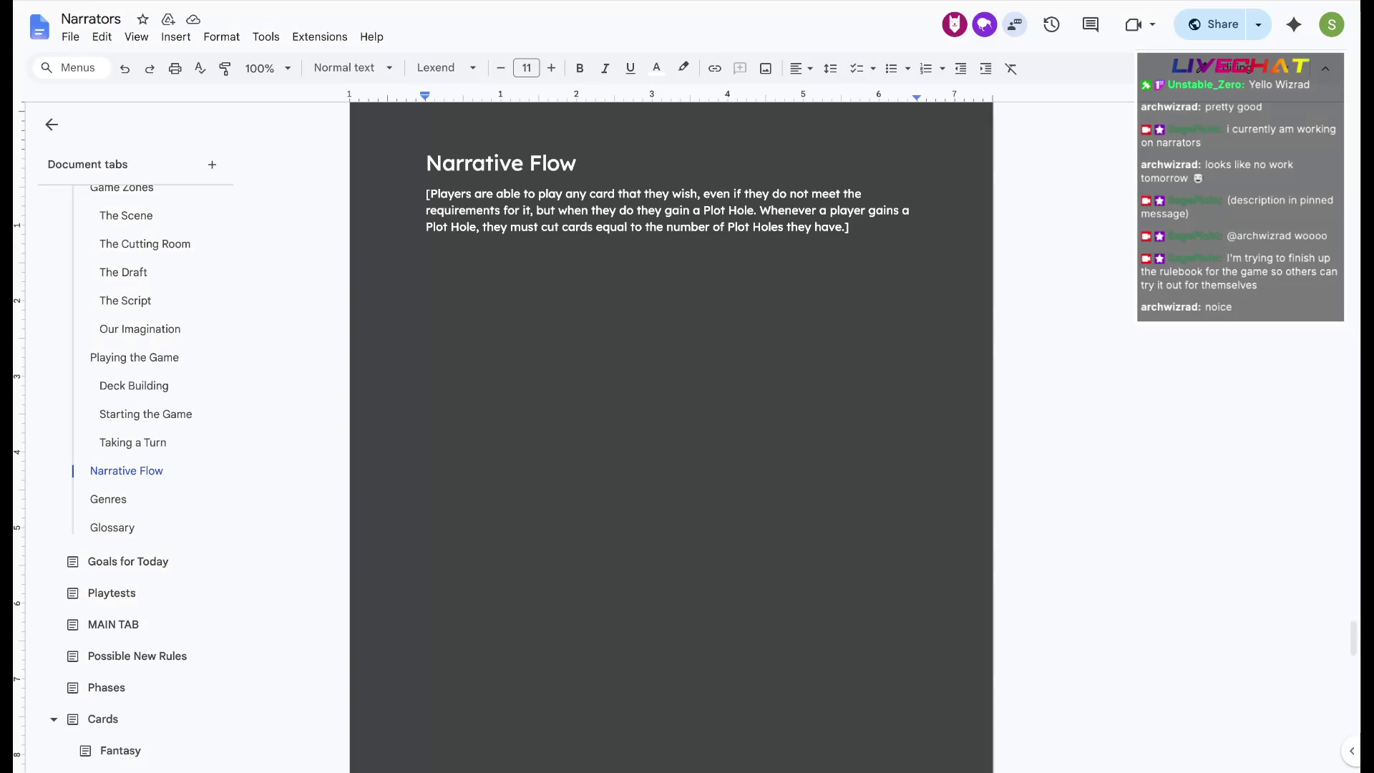
Paste the copied narrative flow definition, fix the capitalisation of 'flow', and start a paragraph below it
{"action": "type", "text": "Narrative flow is the seamless progression, pacing, and logical connection of events and ideas in a story. It determines how easily the audience follows the plot, absorbs information, and stays engaged from beginning to end."}
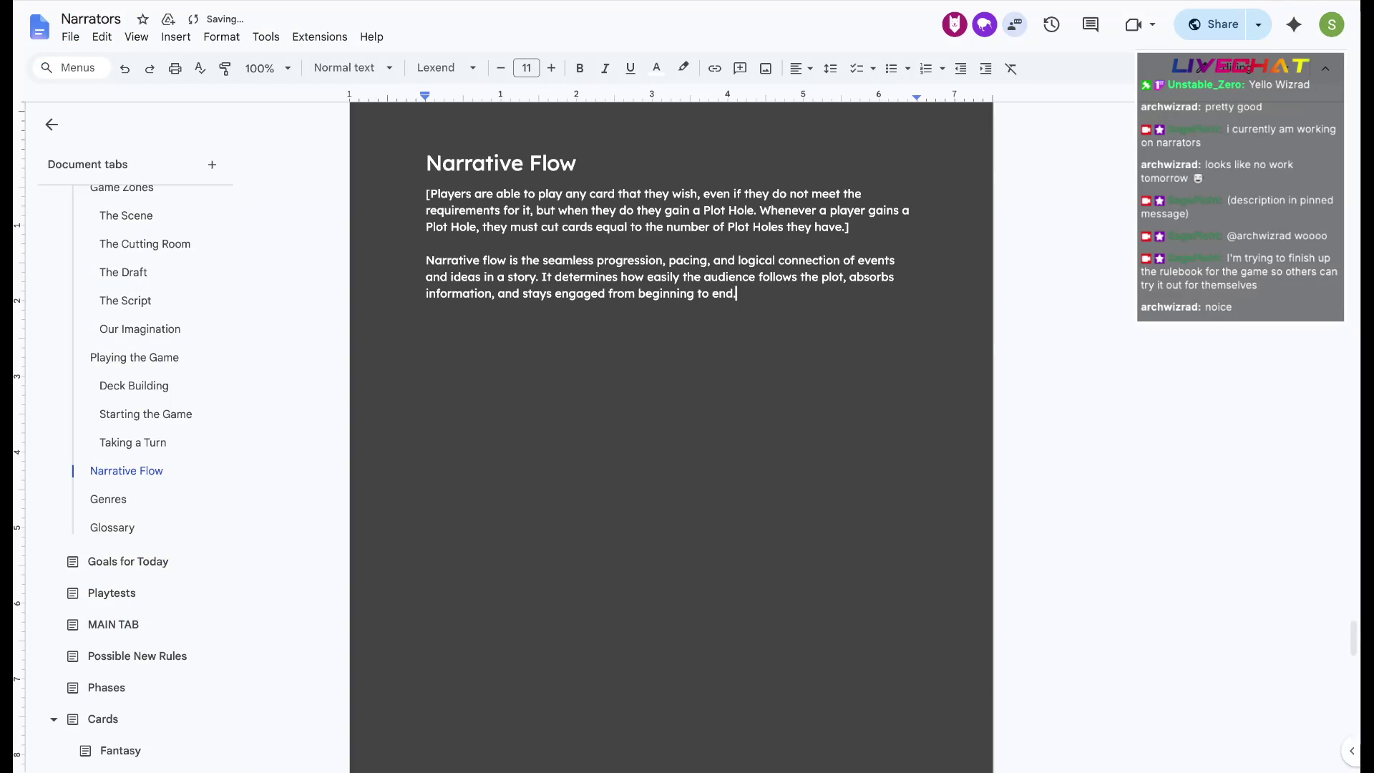
{"action": "type", "text": "The"}
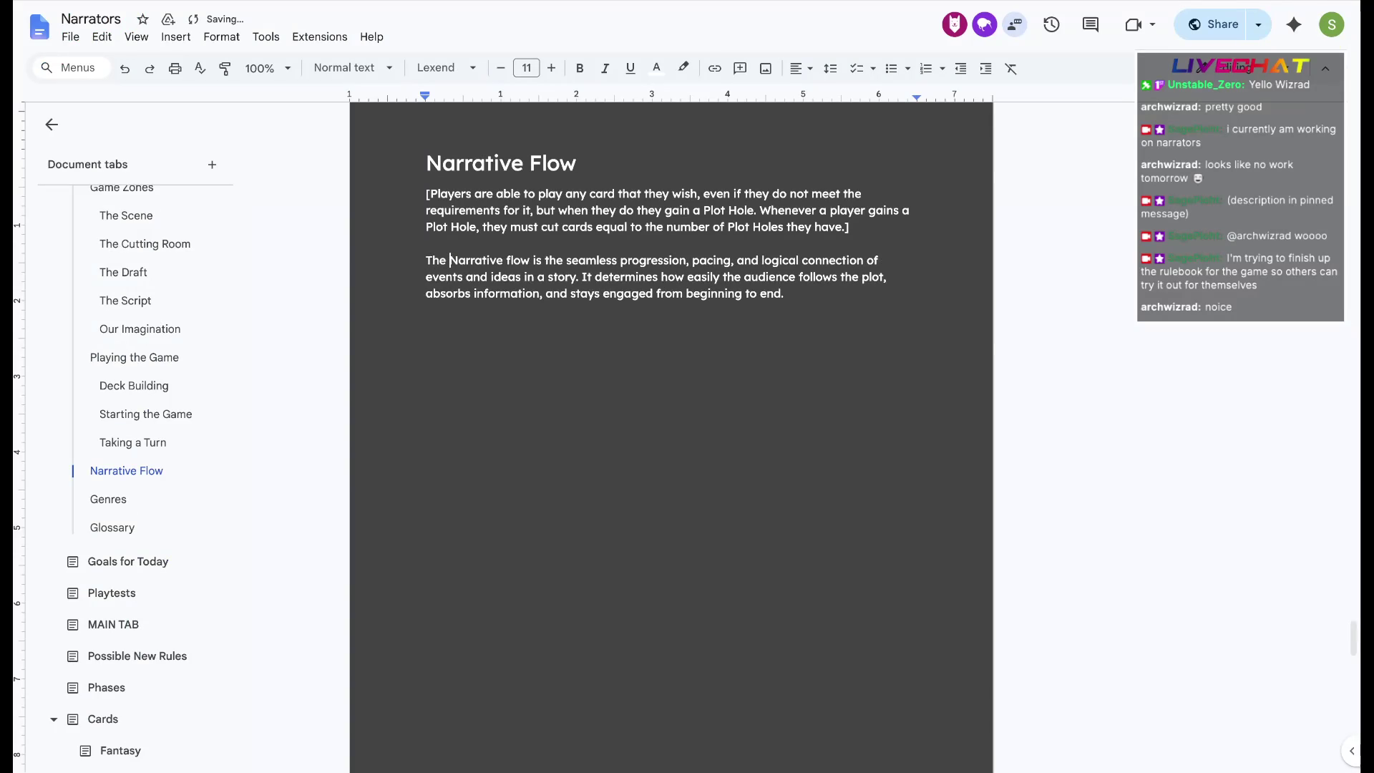
{"action": "key", "text": "Right"}
{"action": "key", "text": "Right"}
{"action": "key", "text": "Right"}
{"action": "key", "text": "Right"}
{"action": "key", "text": "Right"}
{"action": "key", "text": "Right"}
{"action": "key", "text": "Delete"}
{"action": "type", "text": "F"}
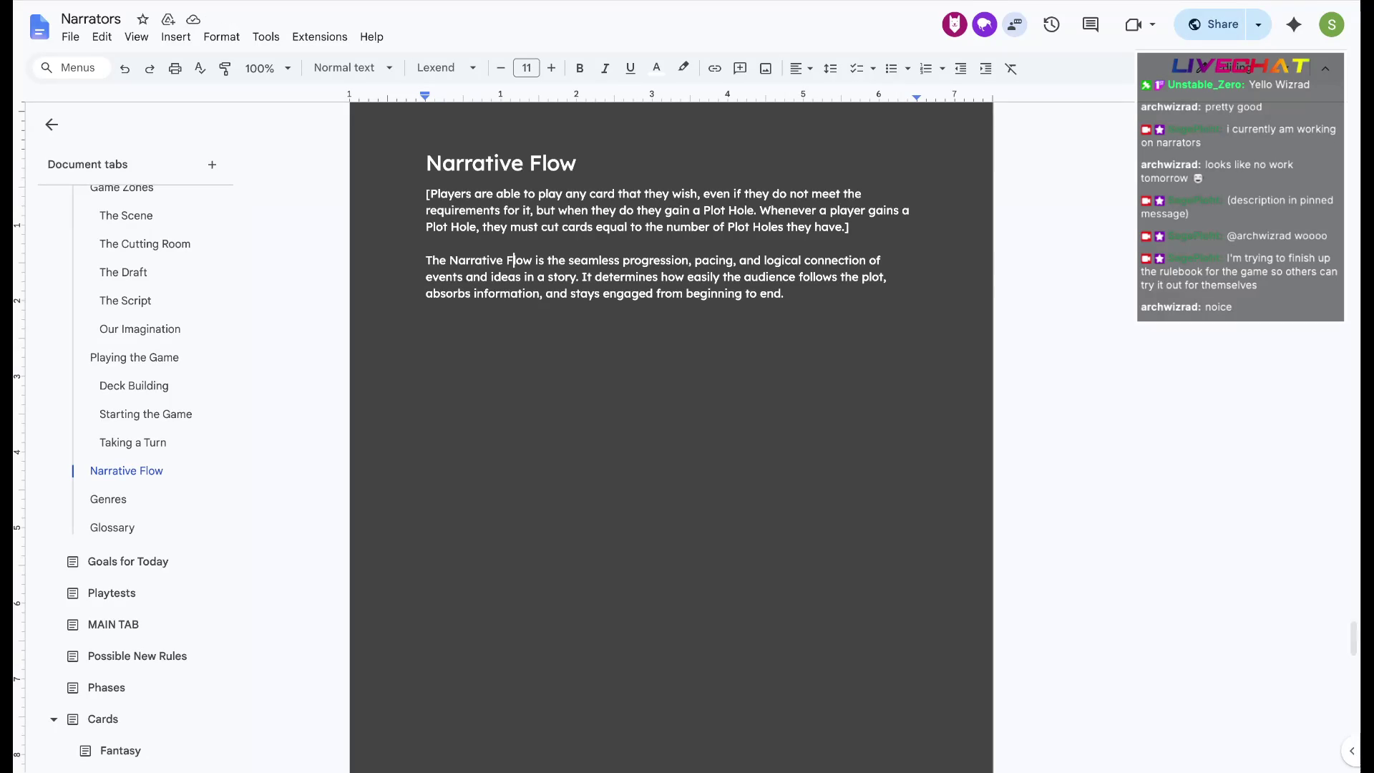
{"action": "key", "text": "Return"}
{"action": "key", "text": "Return"}
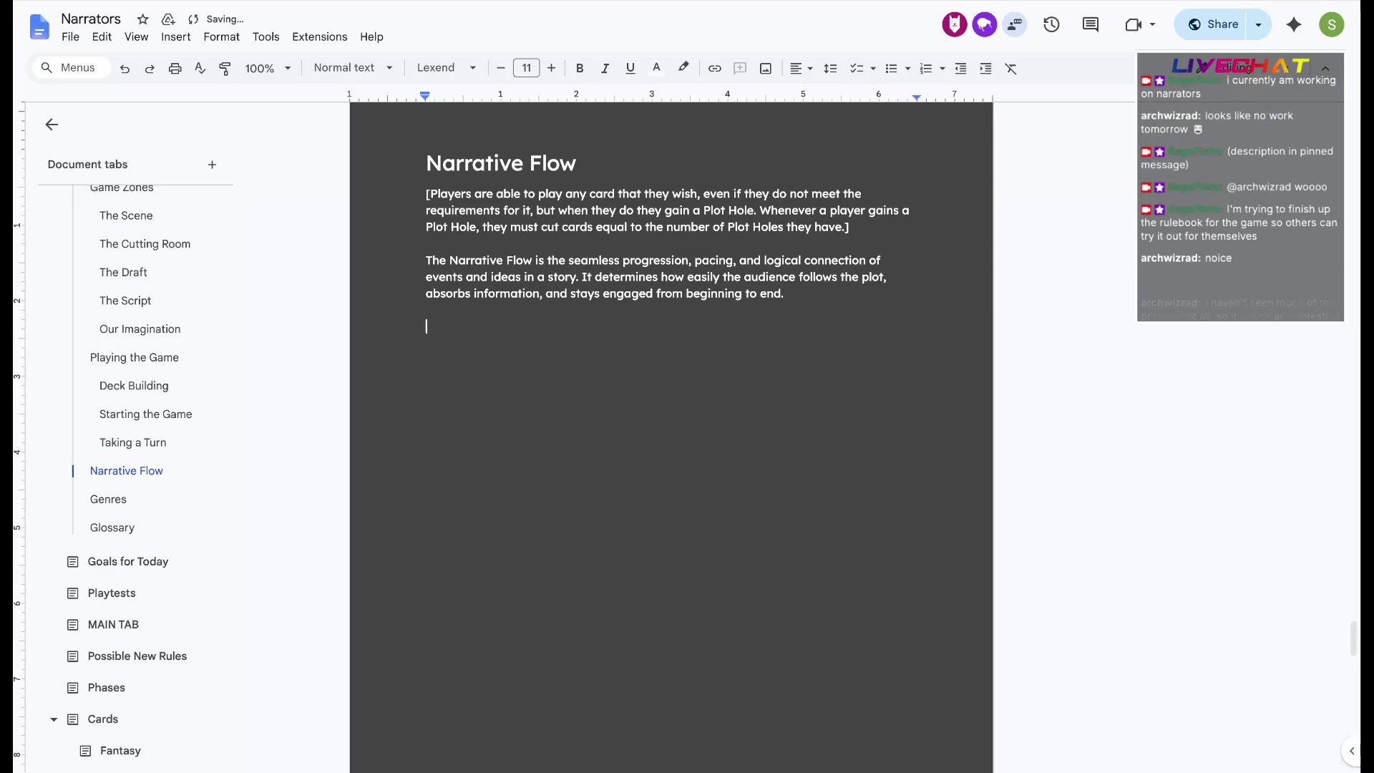
{"action": "type", "text": "When the Narrotive Flow is "}
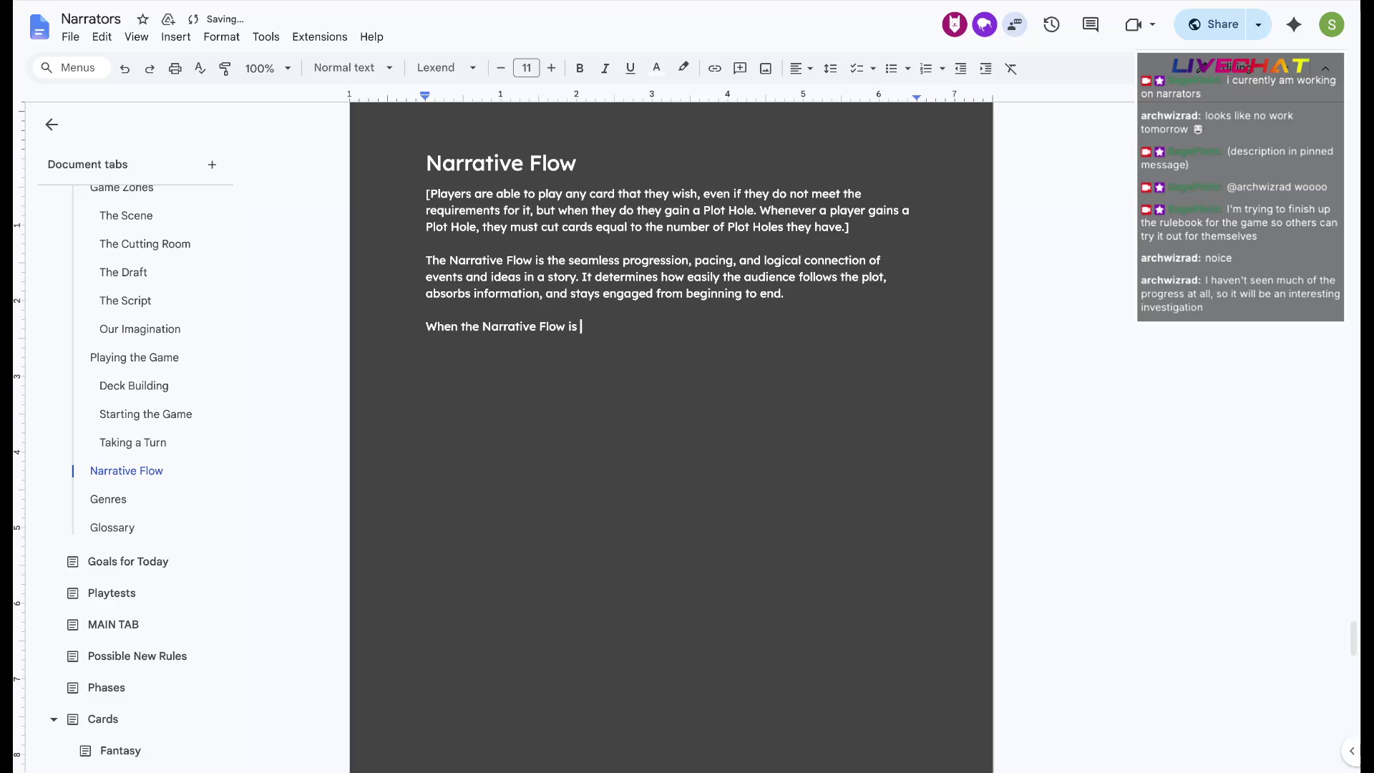
{"action": "type", "text": "interrupted, or is otherwise inconsistent"}
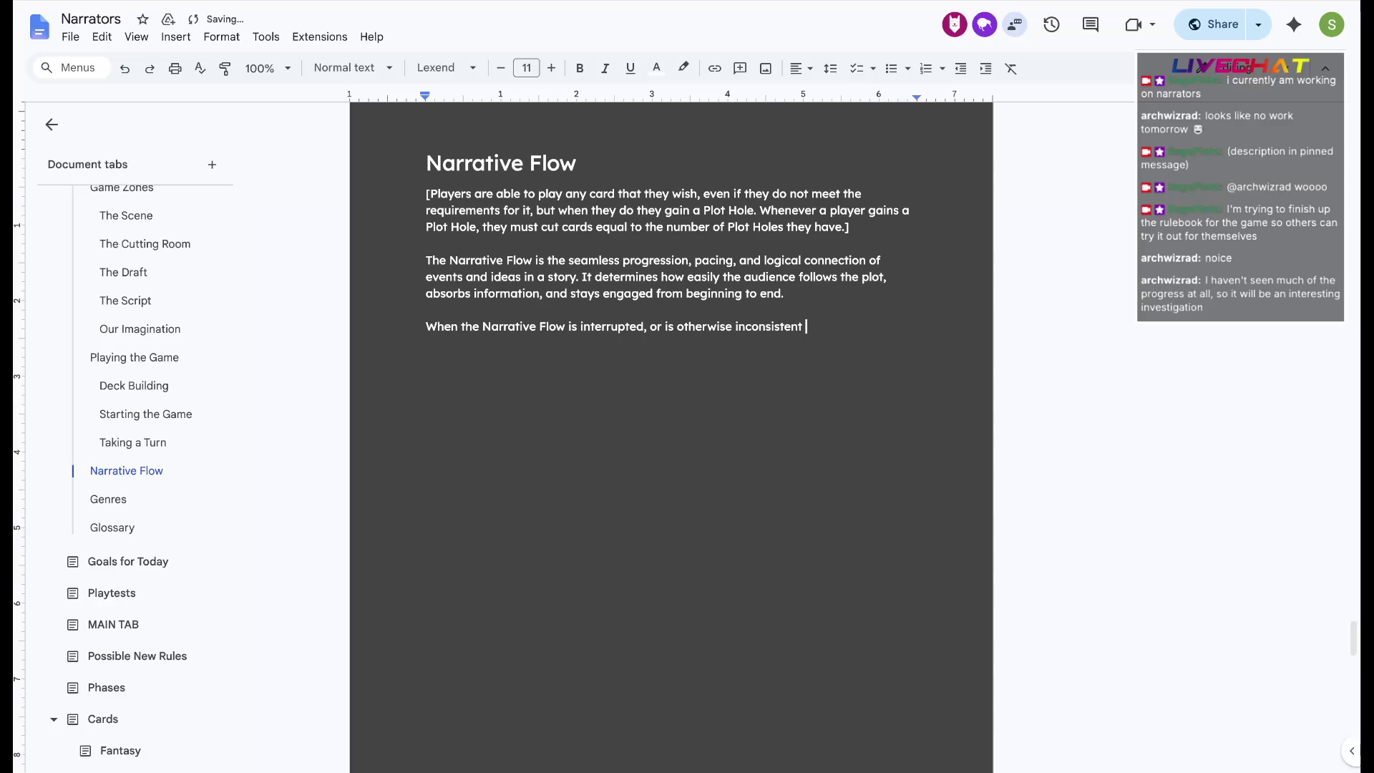
Write that an inconsistent Narrative Flow causes a Plot Hole and playing an unestablished card gives one
{"action": "key", "text": "BackSpace"}
{"action": "type", "text": ", a Plot Hole occurs."}
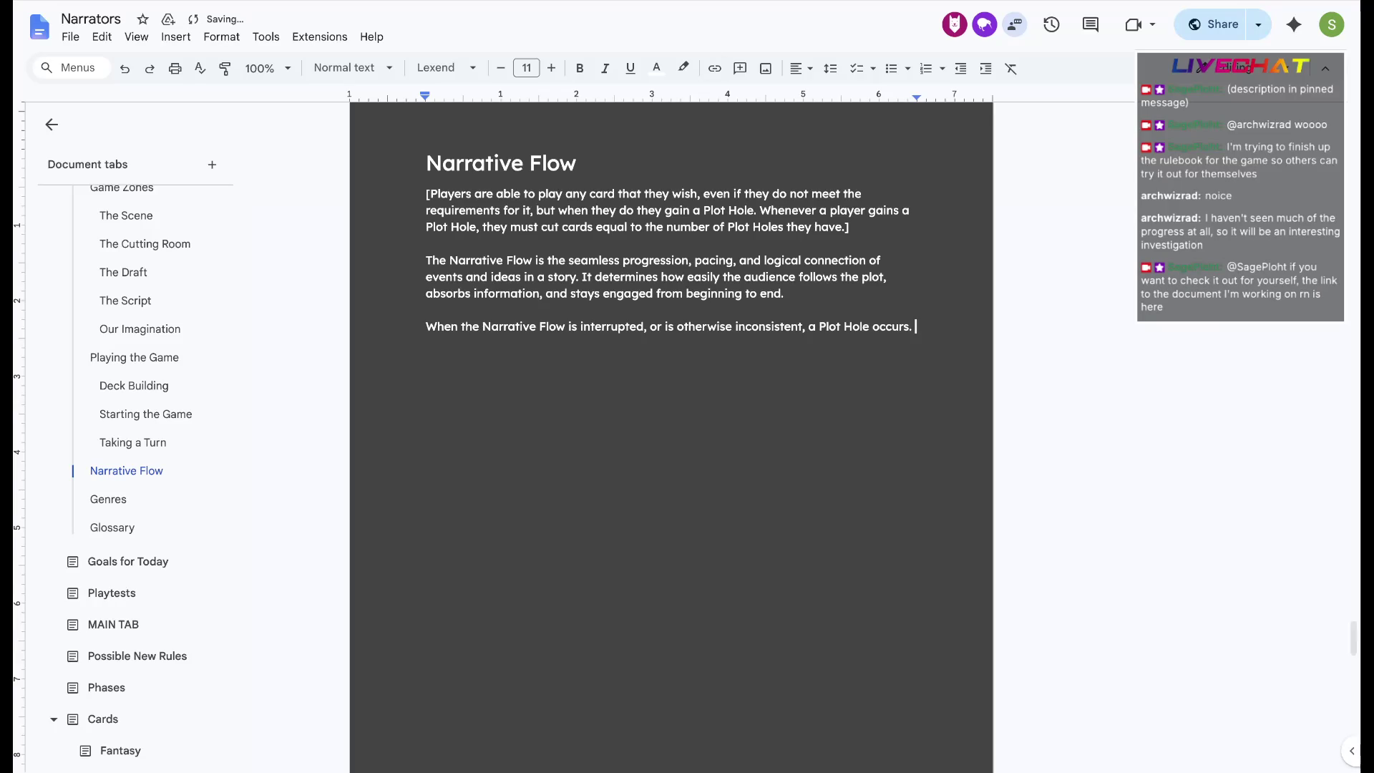
{"action": "key", "text": "Return"}
{"action": "type", "text": "Mechanically speaking, a"}
{"action": "key", "text": "BackSpace"}
{"action": "type", "text": "a player obtains a Plot"}
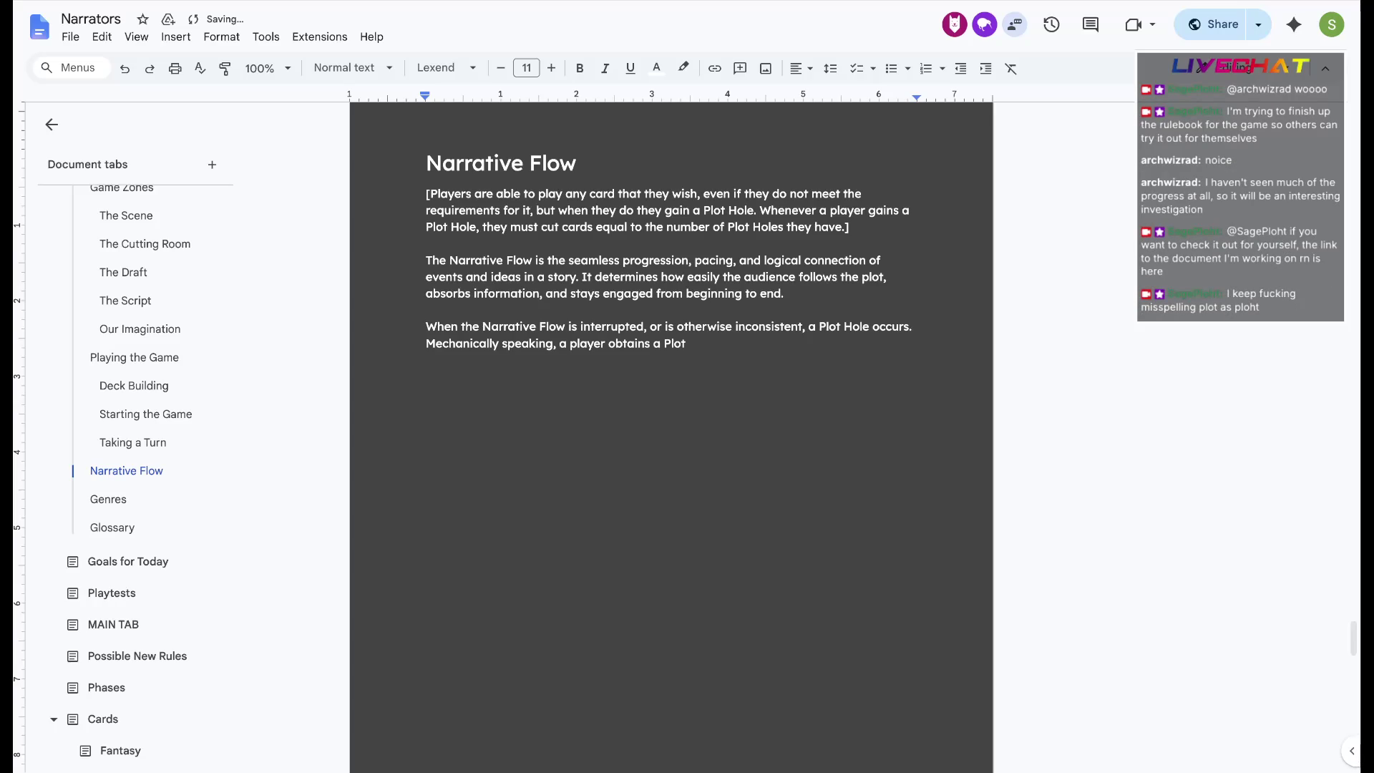
{"action": "type", "text": "Hole when they ignore the"}
{"action": "key", "text": "BackSpace"}
{"action": "key", "text": "BackSpace"}
{"action": "key", "text": "BackSpace"}
{"action": "key", "text": "BackSpace"}
{"action": "key", "text": "BackSpace"}
{"action": "key", "text": "BackSpace"}
{"action": "key", "text": "BackSpace"}
{"action": "key", "text": "BackSpace"}
{"action": "key", "text": "BackSpace"}
{"action": "type", "text": "play a card that hasn't been establish ed yet."}
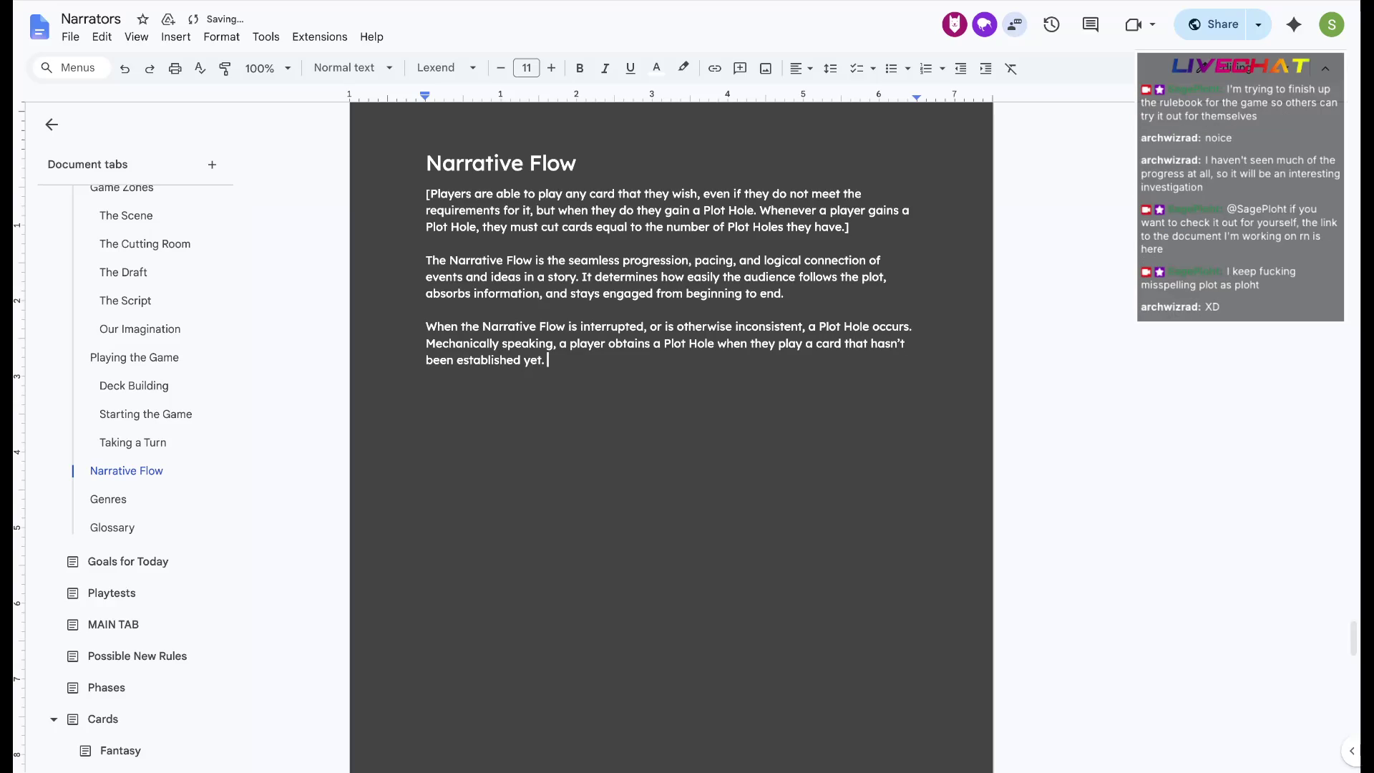
Select the bracketed first paragraph of the Narrative Flow tab
{"action": "key", "text": "Up"}
{"action": "key", "text": "Up"}
{"action": "key", "text": "Up"}
{"action": "key", "text": "End"}
{"action": "key", "text": "ctrl+shift+Up"}
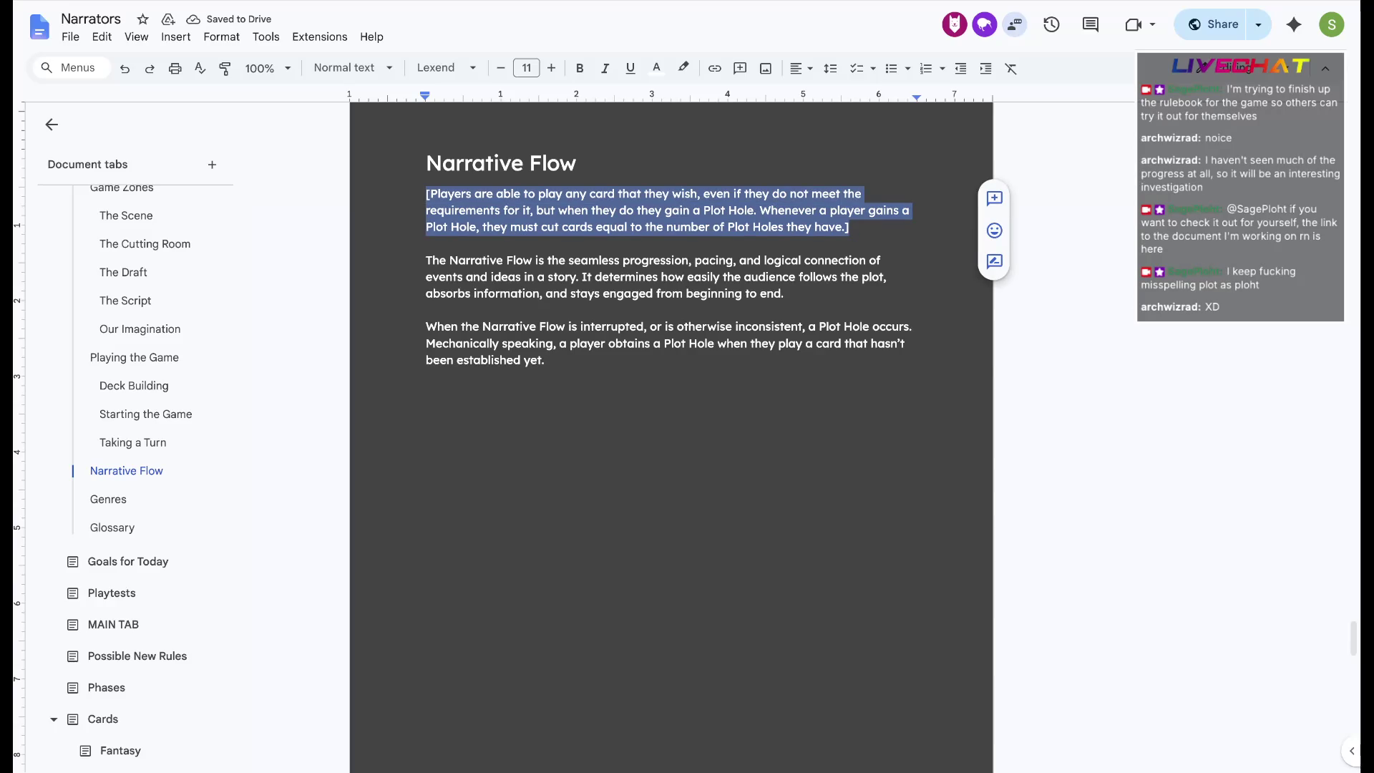
Write 'Each card is established in different ways, but it is usually written on the card itself.' and start the 'Whenever…' paragraph
{"action": "key", "text": "Down"}
{"action": "key", "text": "Down"}
{"action": "key", "text": "Down"}
{"action": "key", "text": "Down"}
{"action": "key", "text": "Down"}
{"action": "key", "text": "Down"}
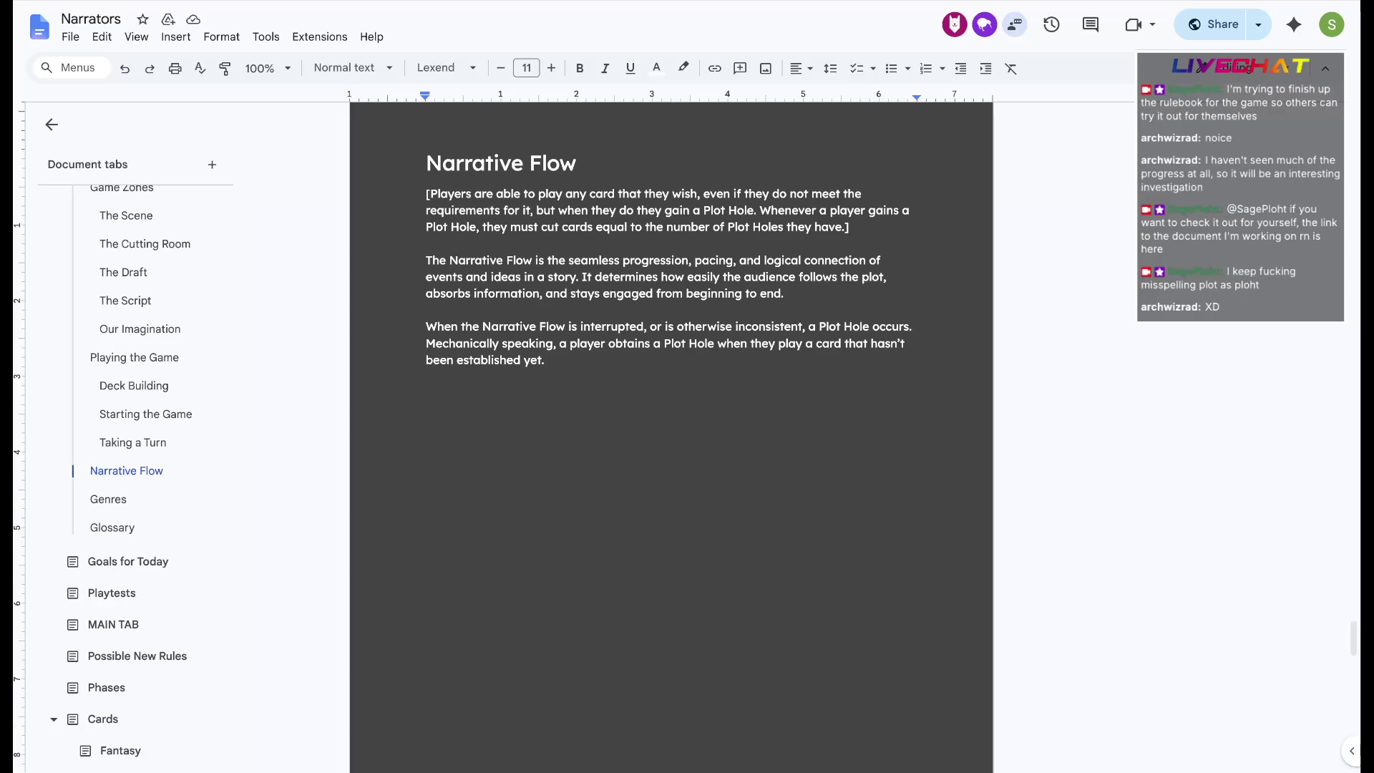
{"action": "type", "text": "To e"}
{"action": "key", "text": "BackSpace"}
{"action": "key", "text": "BackSpace"}
{"action": "key", "text": "BackSpace"}
{"action": "key", "text": "BackSpace"}
{"action": "type", "text": "Establishing ca"}
{"action": "key", "text": "BackSpace"}
{"action": "key", "text": "BackSpace"}
{"action": "key", "text": "BackSpace"}
{"action": "key", "text": "BackSpace"}
{"action": "key", "text": "BackSpace"}
{"action": "key", "text": "BackSpace"}
{"action": "key", "text": "BackSpace"}
{"action": "key", "text": "BackSpace"}
{"action": "key", "text": "BackSpace"}
{"action": "key", "text": "BackSpace"}
{"action": "key", "text": "BackSpace"}
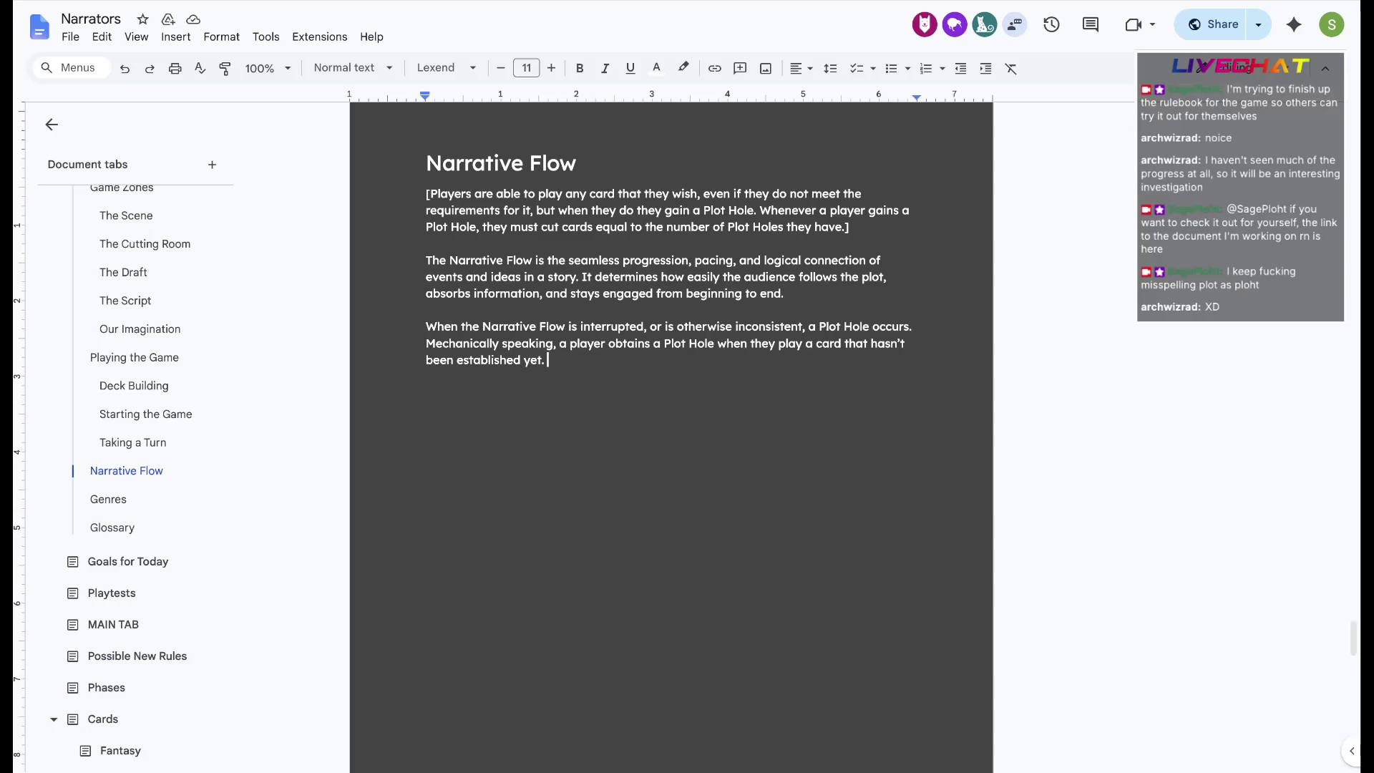
{"action": "type", "text": "Each card is established in different ways. but they"}
{"action": "key", "text": "BackSpace"}
{"action": "key", "text": "BackSpace"}
{"action": "key", "text": "BackSpace"}
{"action": "key", "text": "BackSpace"}
{"action": "key", "text": "BackSpace"}
{"action": "type", "text": "it "}
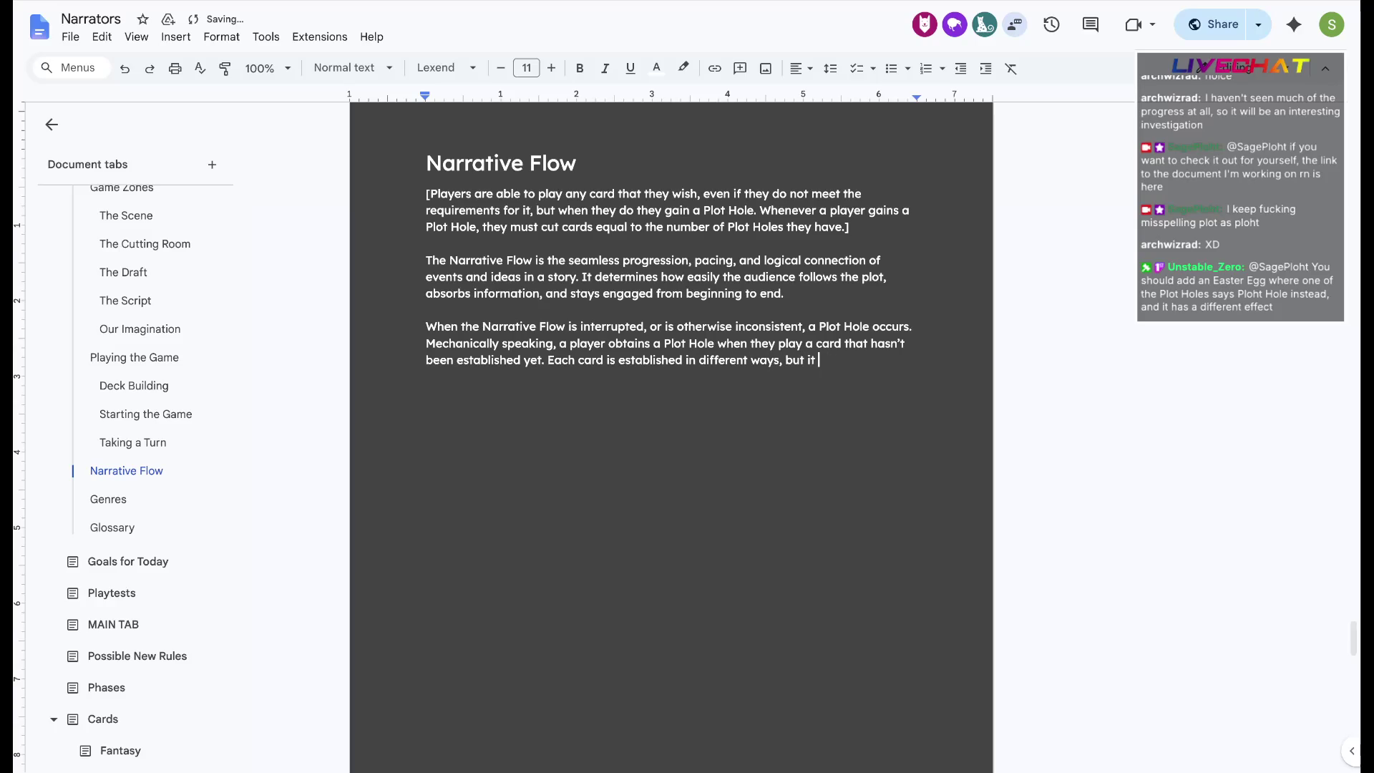
{"action": "type", "text": "is usually written on the card itself"}
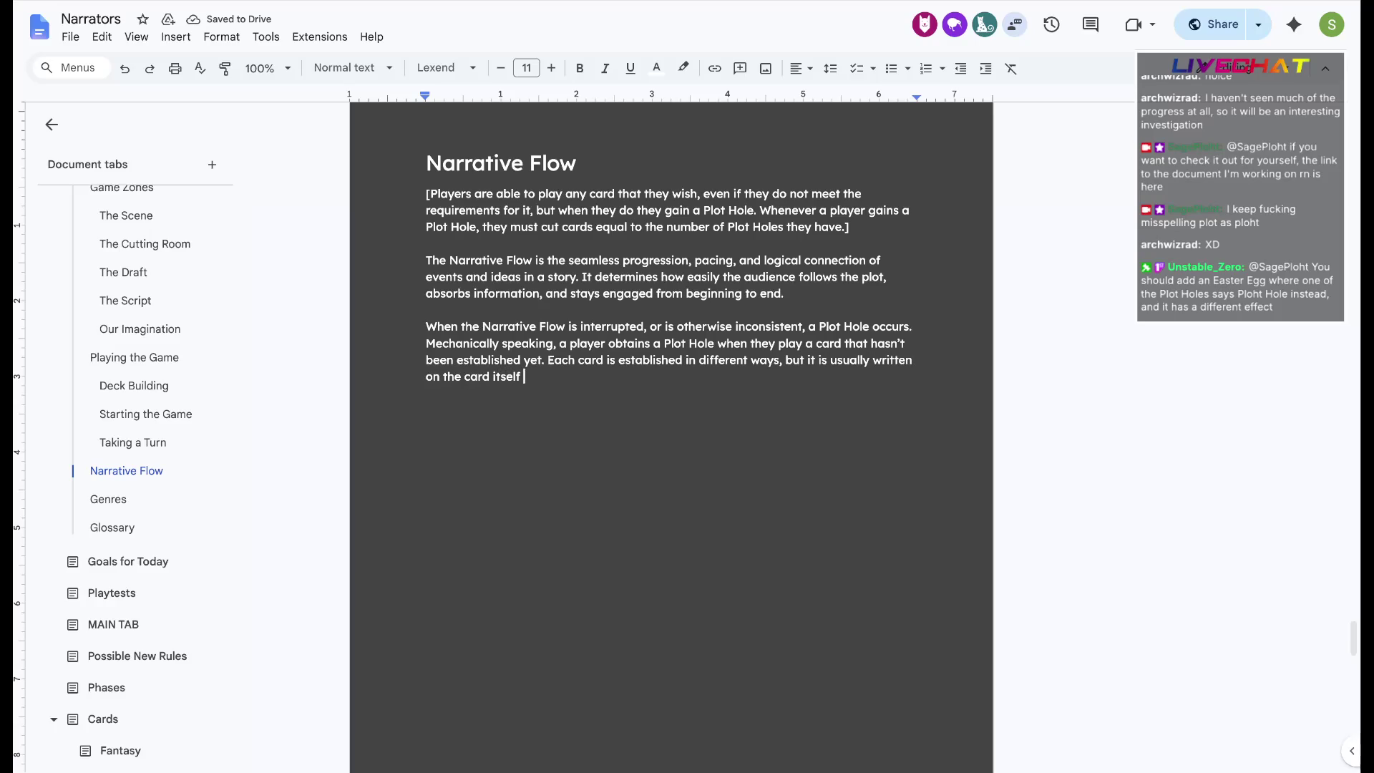
{"action": "key", "text": "BackSpace"}
{"action": "type", "text": "."}
{"action": "key", "text": "Return"}
{"action": "key", "text": "Return"}
{"action": "type", "text": "Whenever a player obtains a Plot Hole, they must cards equal to the number of Pl"}
Finish 'to the number of Plot Holes they have.', insert 'cut' after 'they must', and begin 'If a player must cut a number of cards'
{"action": "key", "text": "BackSpace"}
{"action": "key", "text": "BackSpace"}
{"action": "type", "text": "t Holes they have. If "}
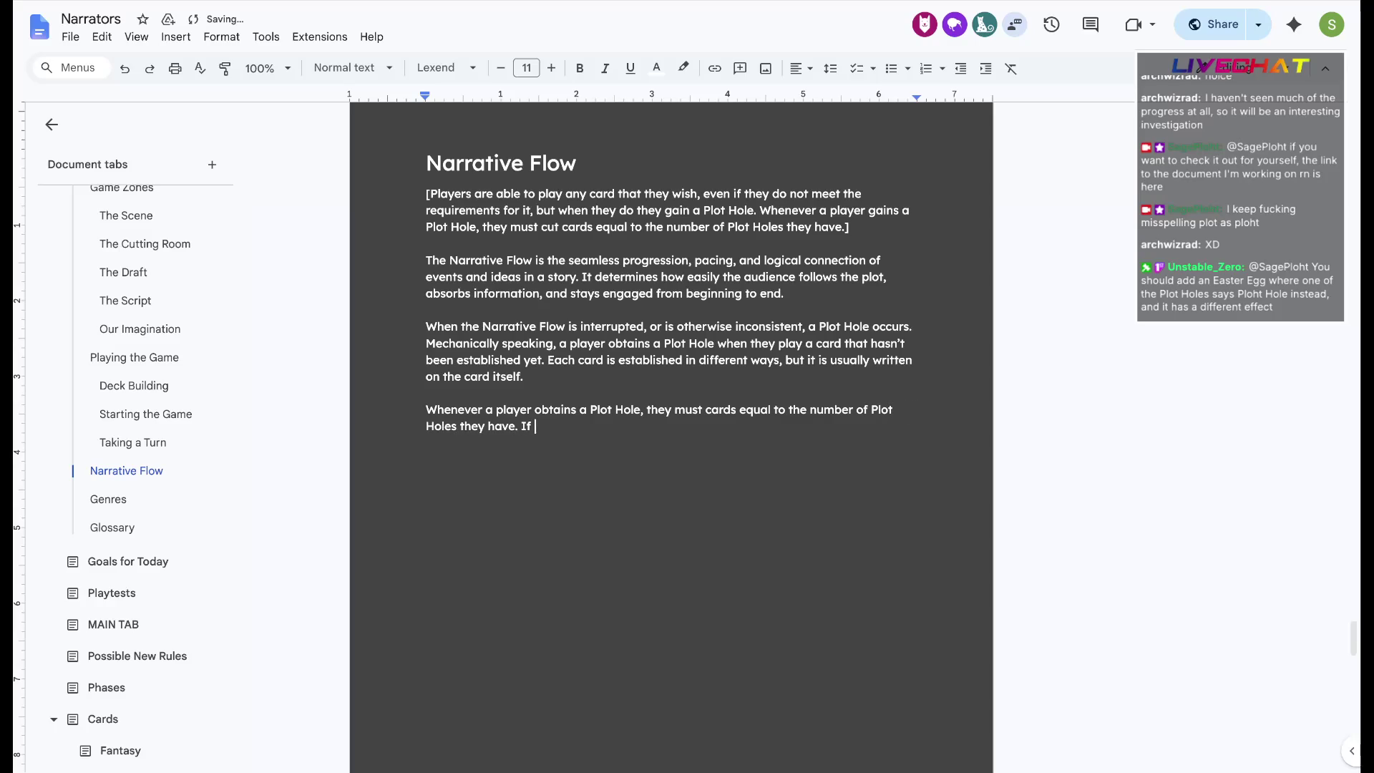
{"action": "type", "text": "they "}
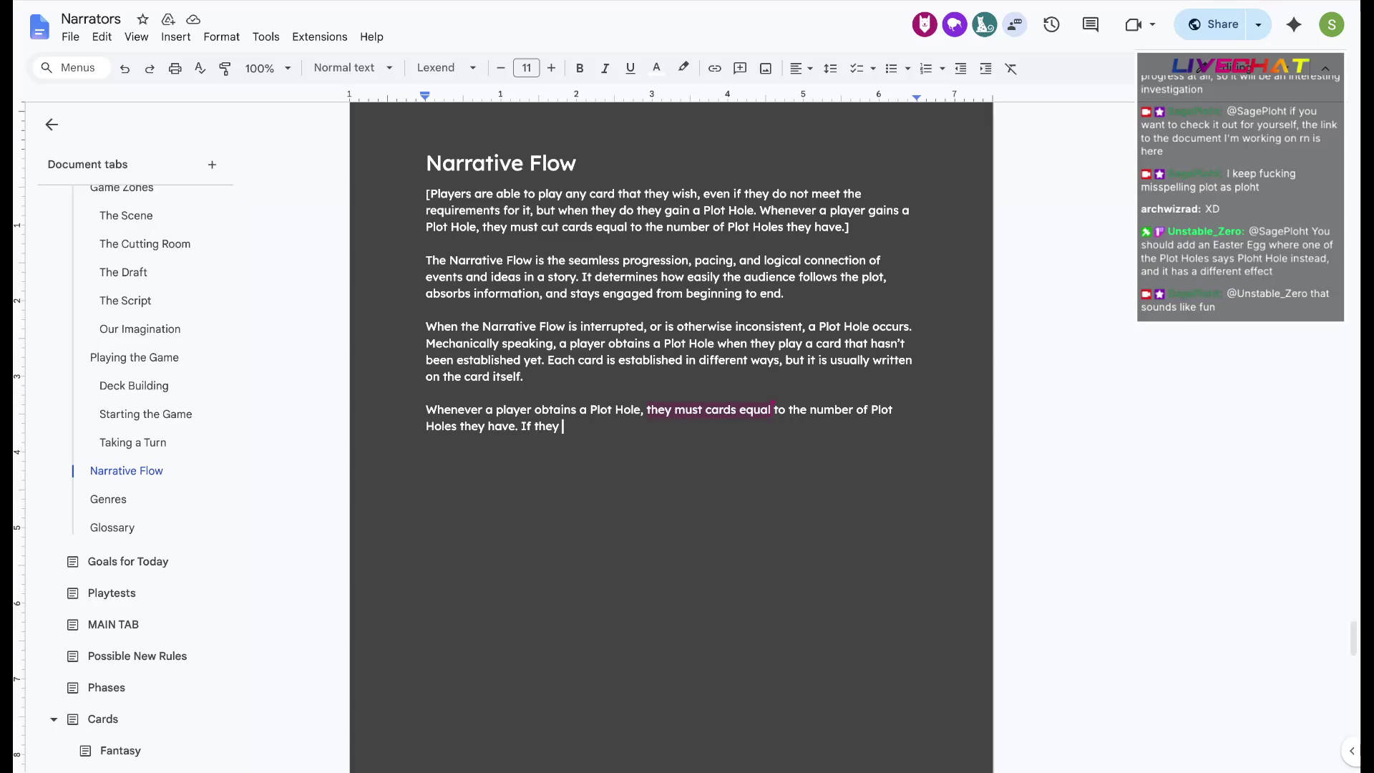
{"action": "key", "text": "BackSpace"}
{"action": "key", "text": "BackSpace"}
{"action": "key", "text": "BackSpace"}
{"action": "key", "text": "BackSpace"}
{"action": "key", "text": "BackSpace"}
{"action": "type", "text": "a pl"}
{"action": "type", "text": "ayer "}
{"action": "type", "text": "must "}
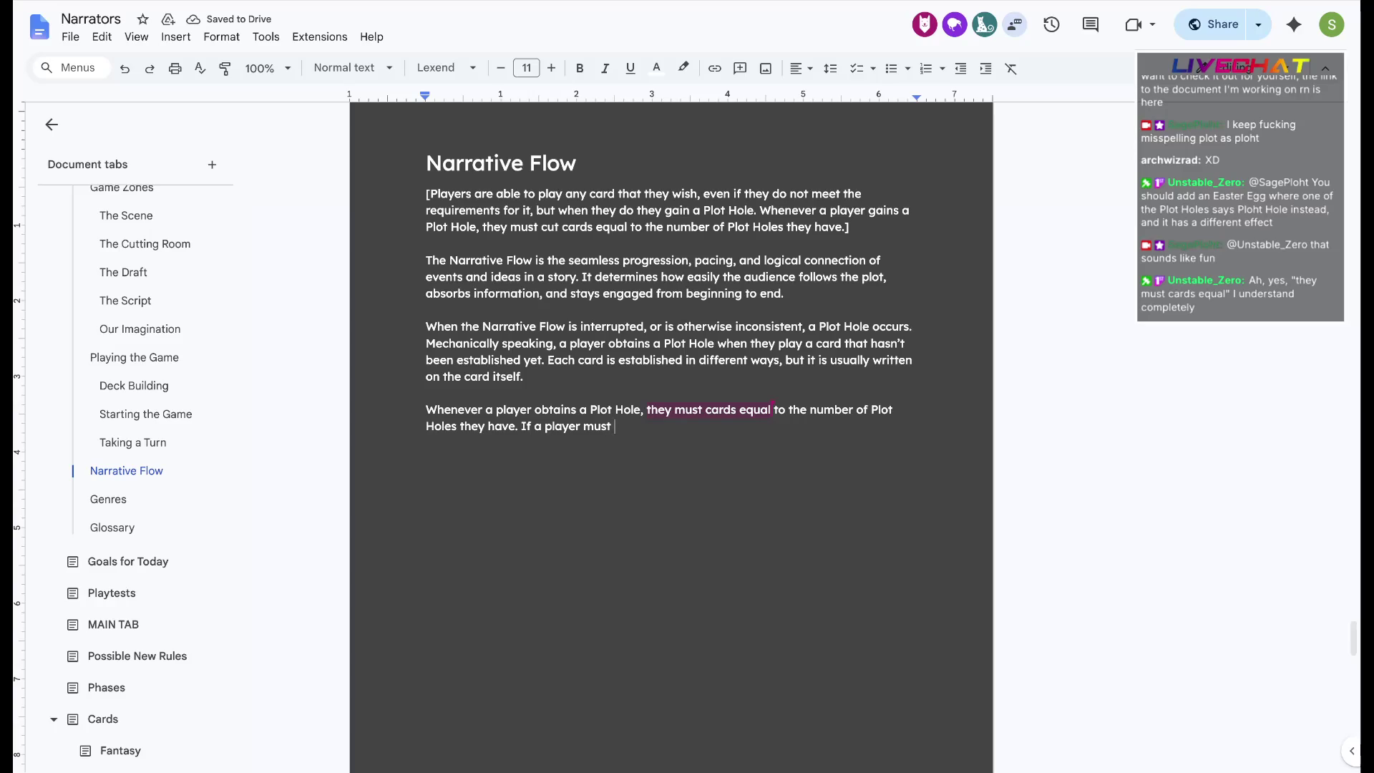
{"action": "type", "text": "cut "}
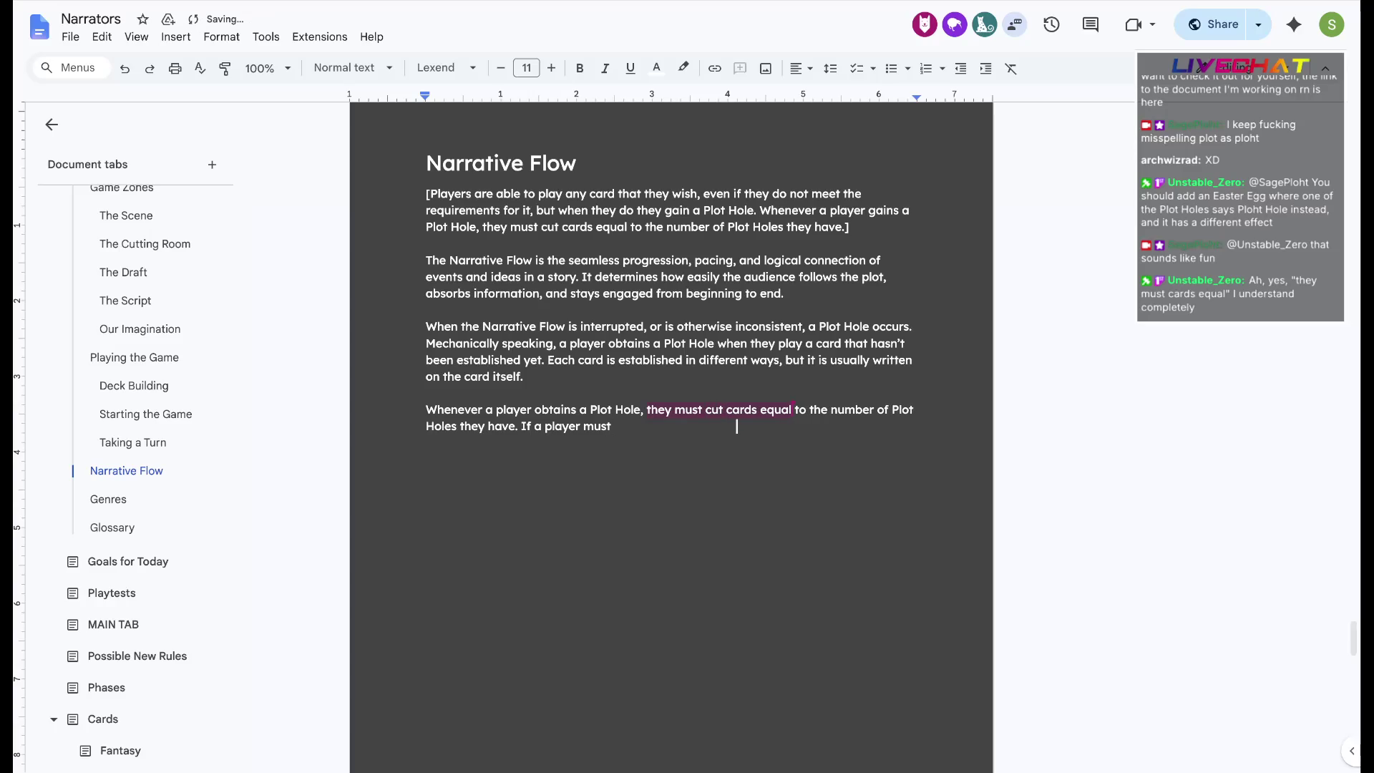
{"action": "type", "text": "cut cards "}
{"action": "type", "text": "grea"}
{"action": "key", "text": "BackSpace"}
{"action": "key", "text": "BackSpace"}
{"action": "key", "text": "BackSpace"}
{"action": "key", "text": "ctrl+Left"}
{"action": "key", "text": "ctrl+Left"}
{"action": "type", "text": "a number of"}
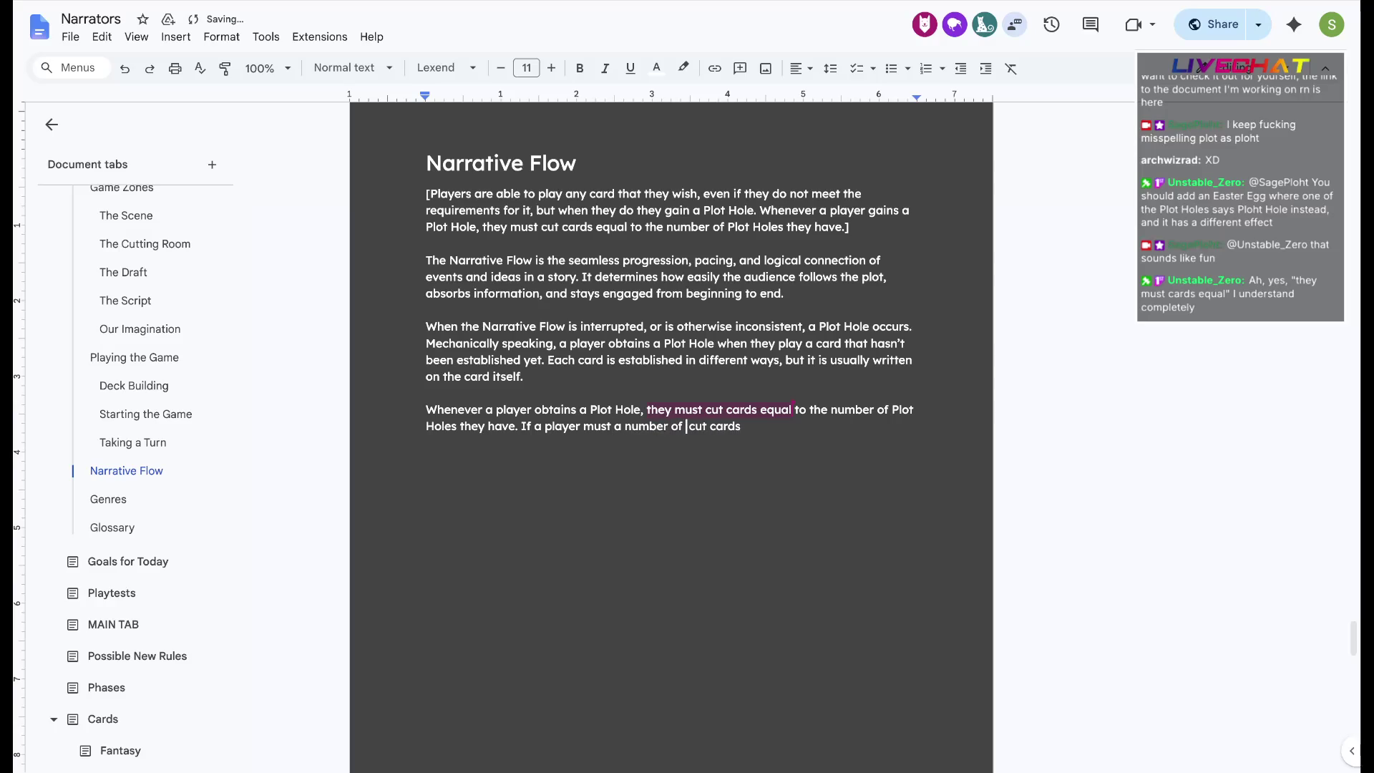
{"action": "key", "text": "BackSpace"}
{"action": "key", "text": "BackSpace"}
{"action": "key", "text": "BackSpace"}
{"action": "key", "text": "BackSpace"}
{"action": "key", "text": "BackSpace"}
{"action": "key", "text": "BackSpace"}
{"action": "key", "text": "BackSpace"}
{"action": "key", "text": "BackSpace"}
{"action": "key", "text": "BackSpace"}
{"action": "type", "text": "a number of"}
{"action": "key", "text": "BackSpace"}
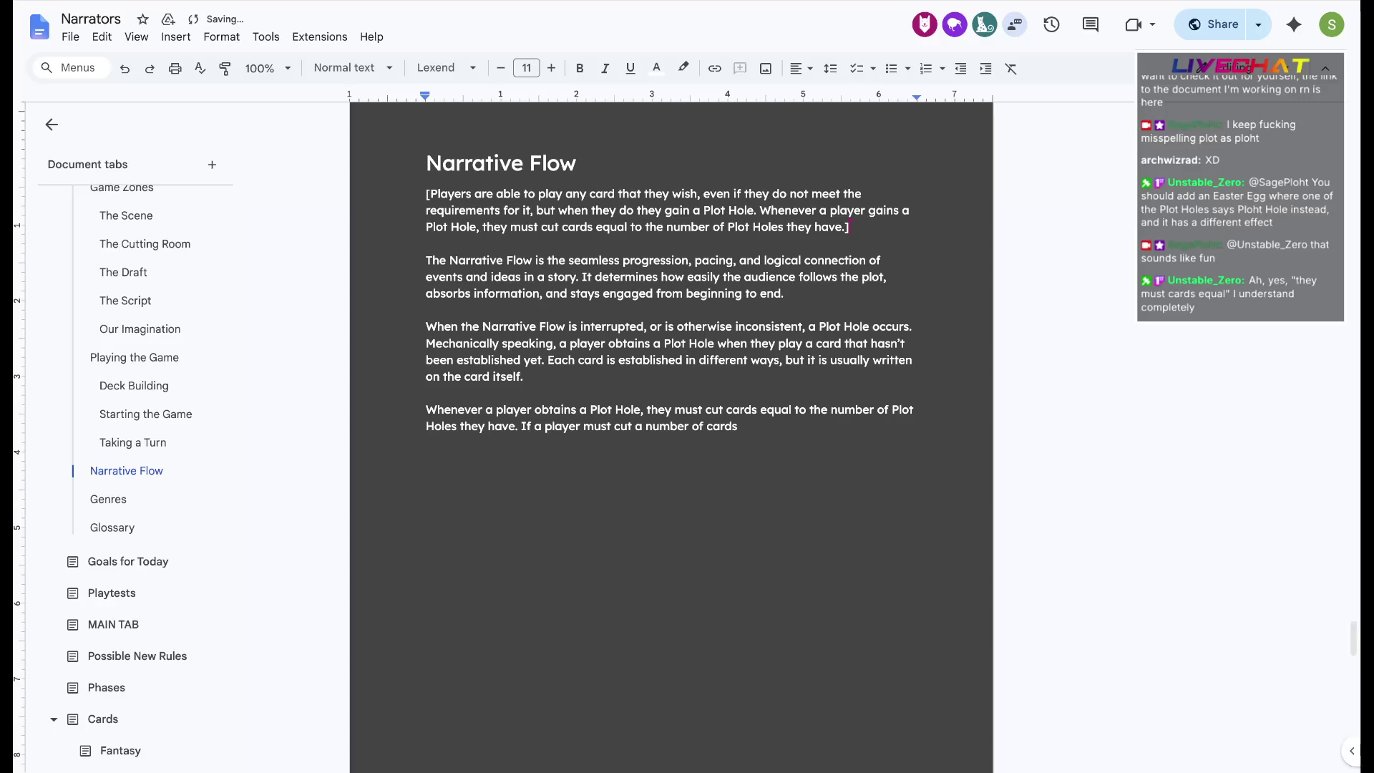
Dismiss the accidentally opened Share dialog with Done and return to writing
{"action": "key", "text": "ctrl+o"}
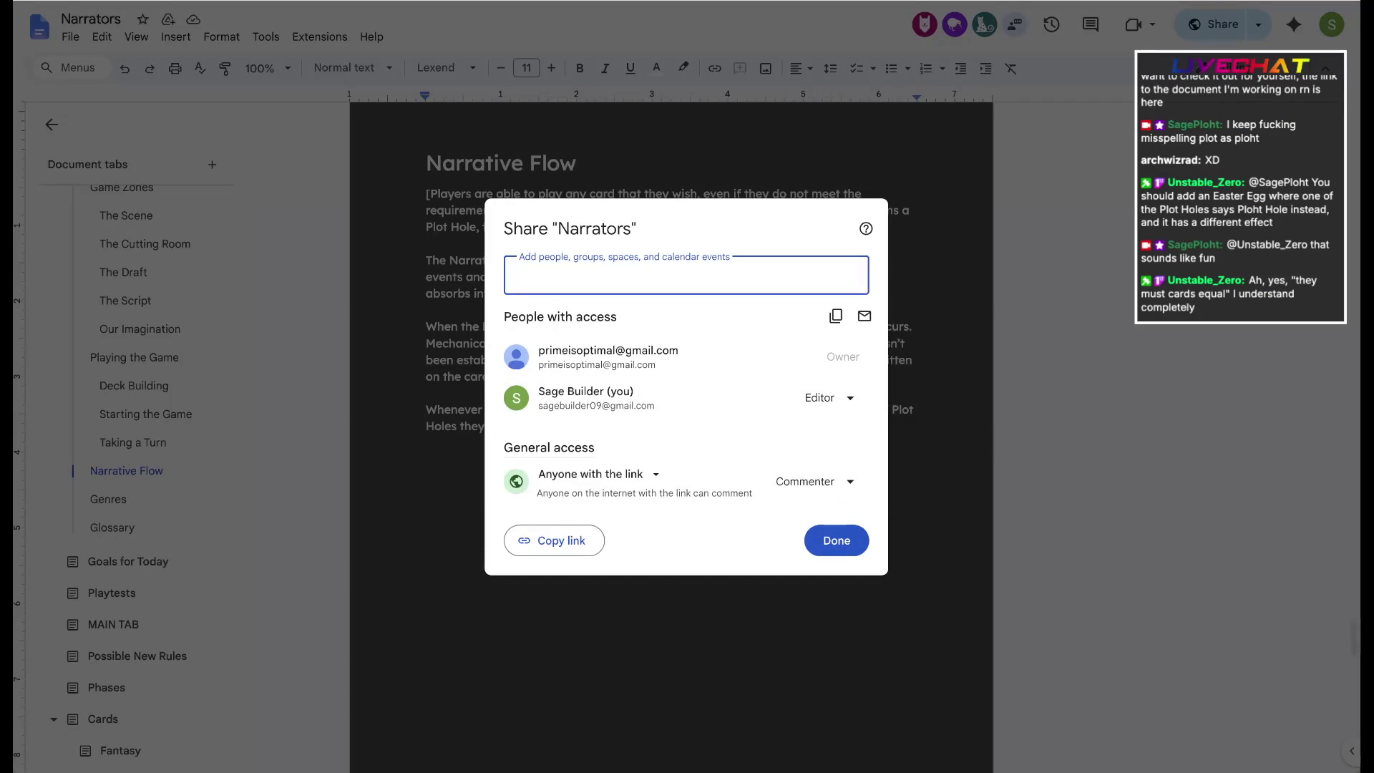
{"action": "left_click", "coordinate": [836, 540]}
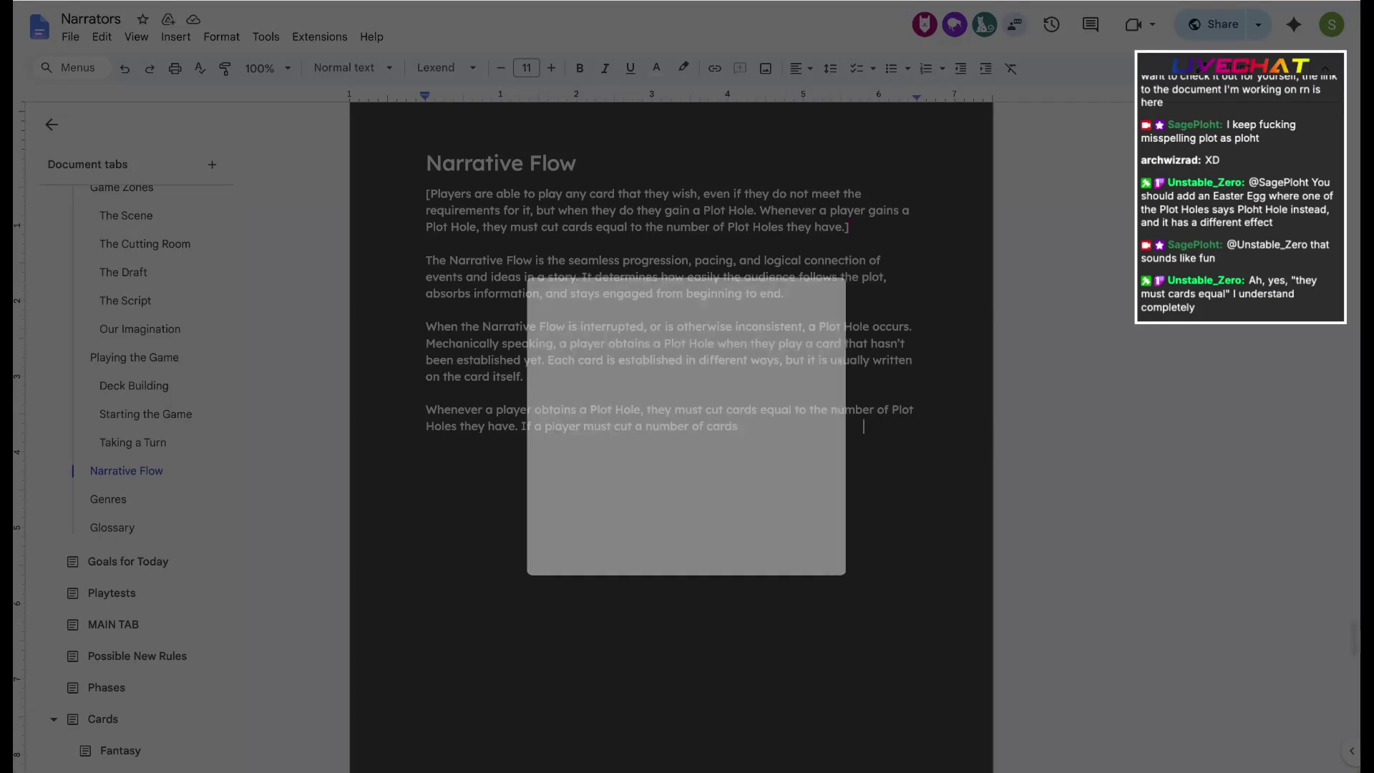
{"action": "type", "text": "than "}
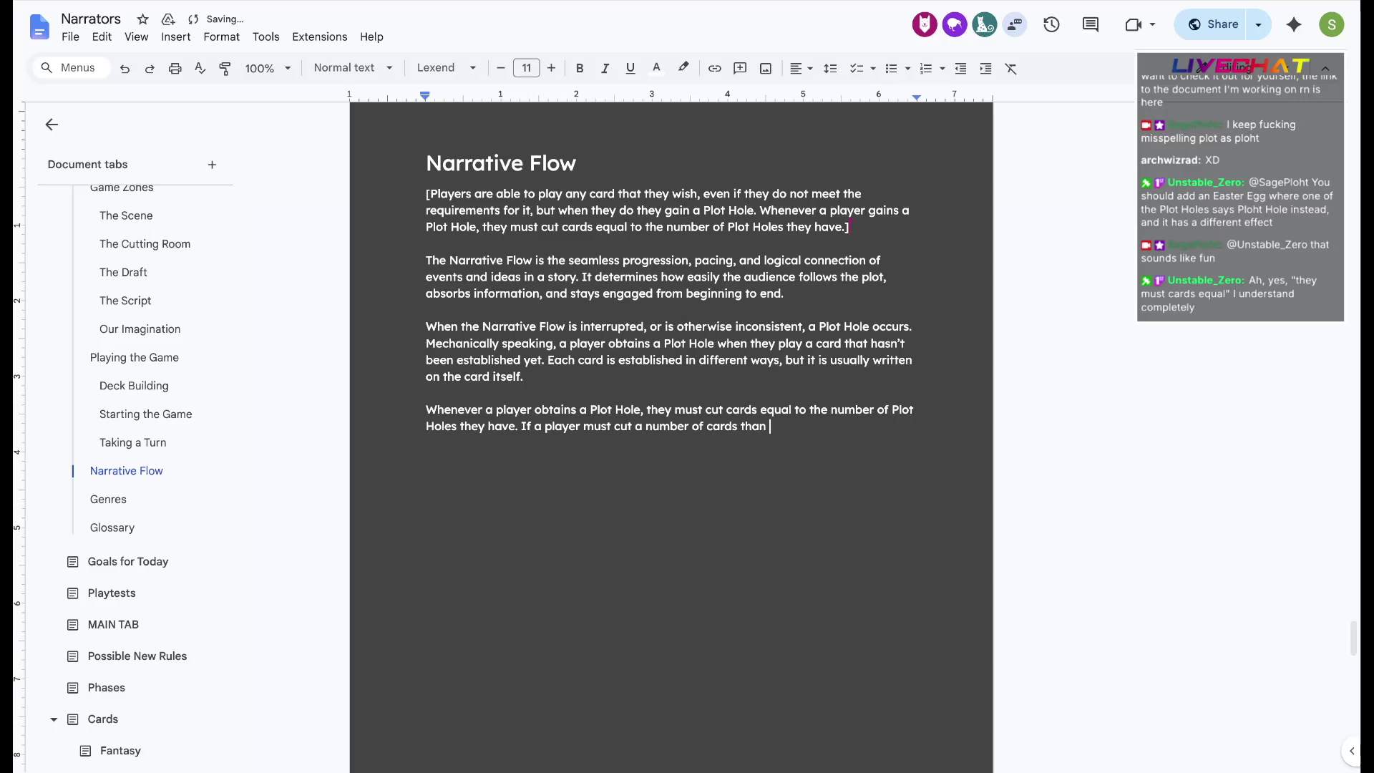
{"action": "type", "text": "they have in "}
{"action": "type", "text": "hand, then they lose the game. This is called the "}
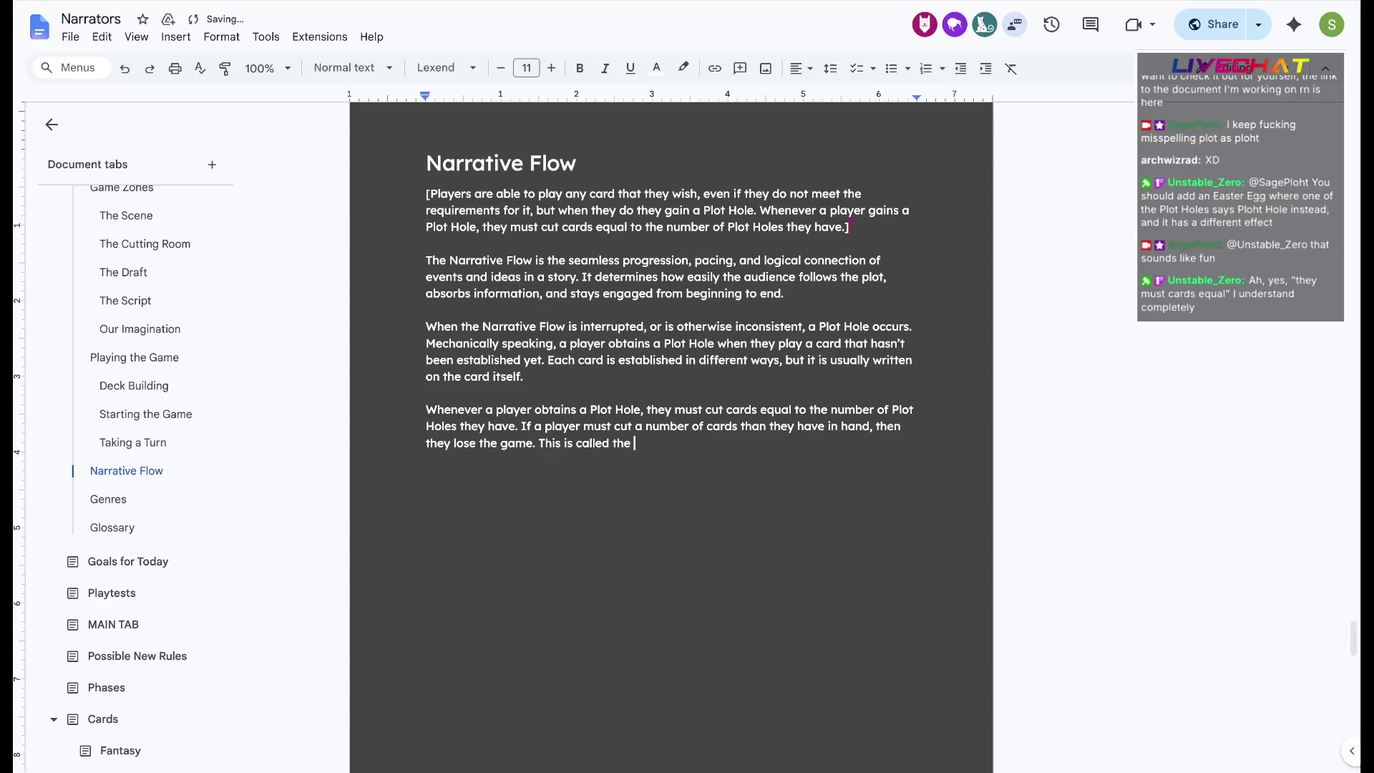
{"action": "type", "text": "Meta Victory"}
Write that over-cutting loses the game, dropping the false start 'Due' after Meta Victory
{"action": "key", "text": "BackSpace"}
{"action": "key", "text": "BackSpace"}
{"action": "key", "text": "BackSpace"}
{"action": "key", "text": "BackSpace"}
{"action": "key", "text": "BackSpace"}
{"action": "key", "text": "BackSpace"}
{"action": "key", "text": "BackSpace"}
{"action": "key", "text": "BackSpace"}
{"action": "key", "text": "BackSpace"}
{"action": "key", "text": "BackSpace"}
{"action": "key", "text": "BackSpace"}
{"action": "key", "text": "BackSpace"}
{"action": "key", "text": "BackSpace"}
{"action": "key", "text": "BackSpace"}
{"action": "key", "text": "BackSpace"}
{"action": "key", "text": "BackSpace"}
{"action": "key", "text": "BackSpace"}
{"action": "key", "text": "BackSpace"}
{"action": "key", "text": "BackSpace"}
{"action": "key", "text": "BackSpace"}
{"action": "key", "text": "BackSpace"}
{"action": "key", "text": "BackSpace"}
{"action": "key", "text": "BackSpace"}
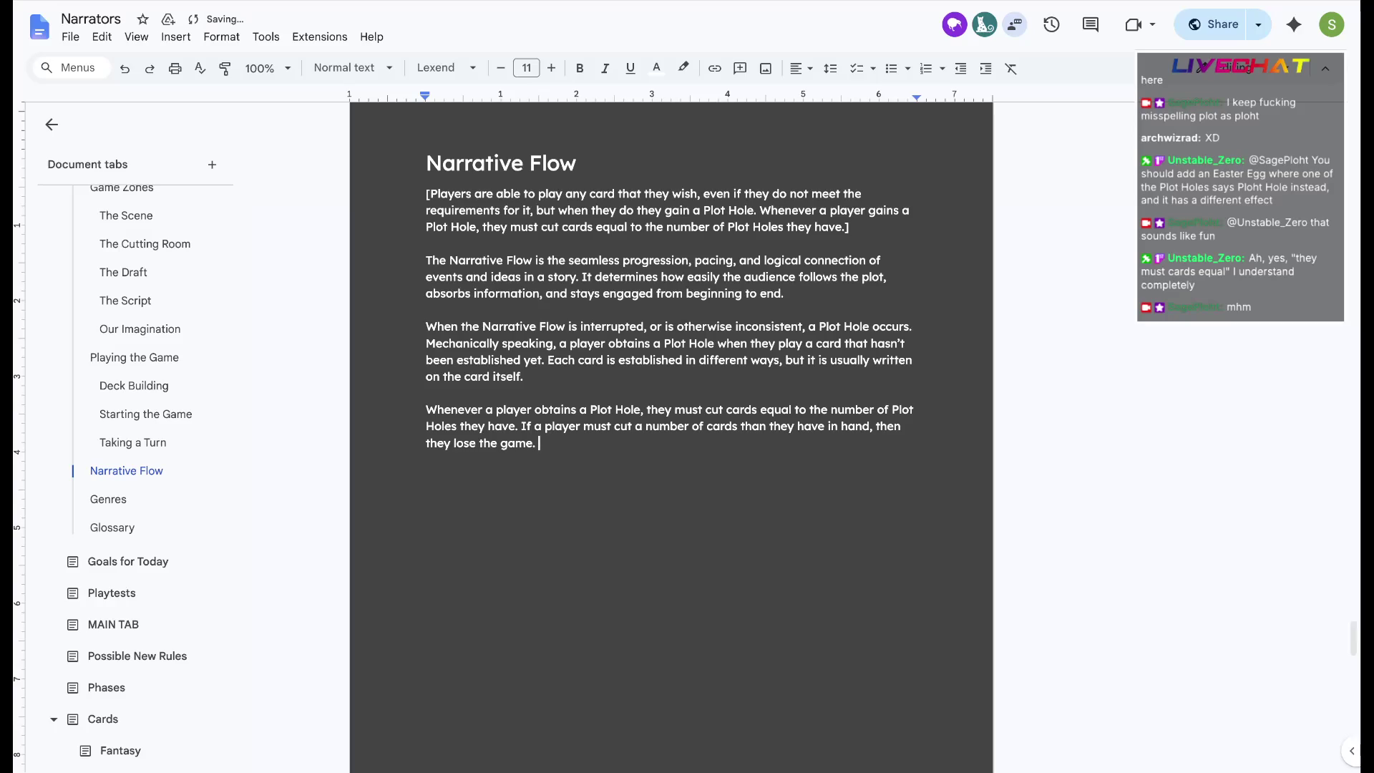
{"action": "type", "text": "Due"}
{"action": "key", "text": "BackSpace"}
{"action": "key", "text": "BackSpace"}
{"action": "key", "text": "BackSpace"}
{"action": "key", "text": "BackSpace"}
{"action": "key", "text": "BackSpace"}
{"action": "type", "text": "Due to teh fac"}
{"action": "key", "text": "BackSpace"}
{"action": "key", "text": "BackSpace"}
{"action": "key", "text": "BackSpace"}
{"action": "key", "text": "BackSpace"}
{"action": "key", "text": "BackSpace"}
{"action": "type", "text": "he fact that card advantage is none"}
{"action": "key", "text": "BackSpace"}
{"action": "type", "text": "-existent in Narrators"}
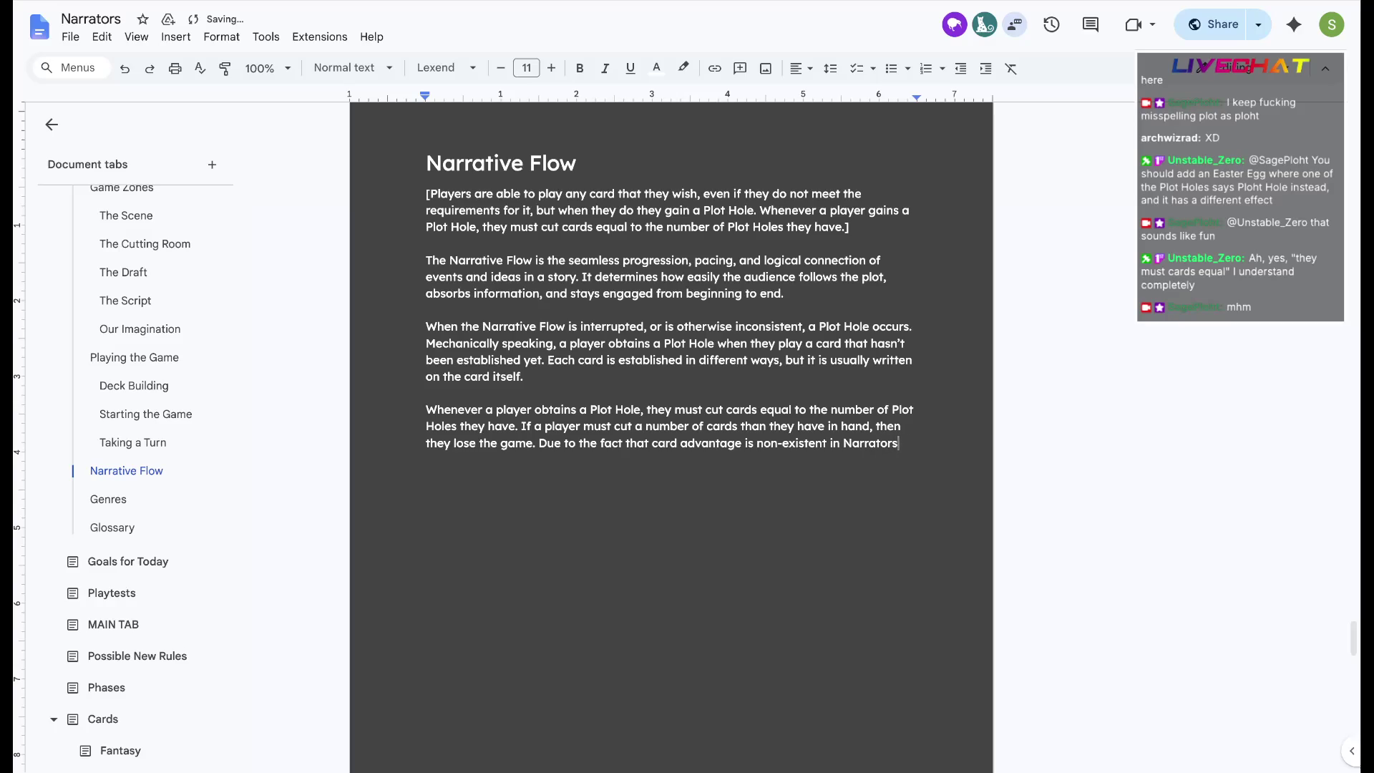
{"action": "type", "text": "intentionally"}
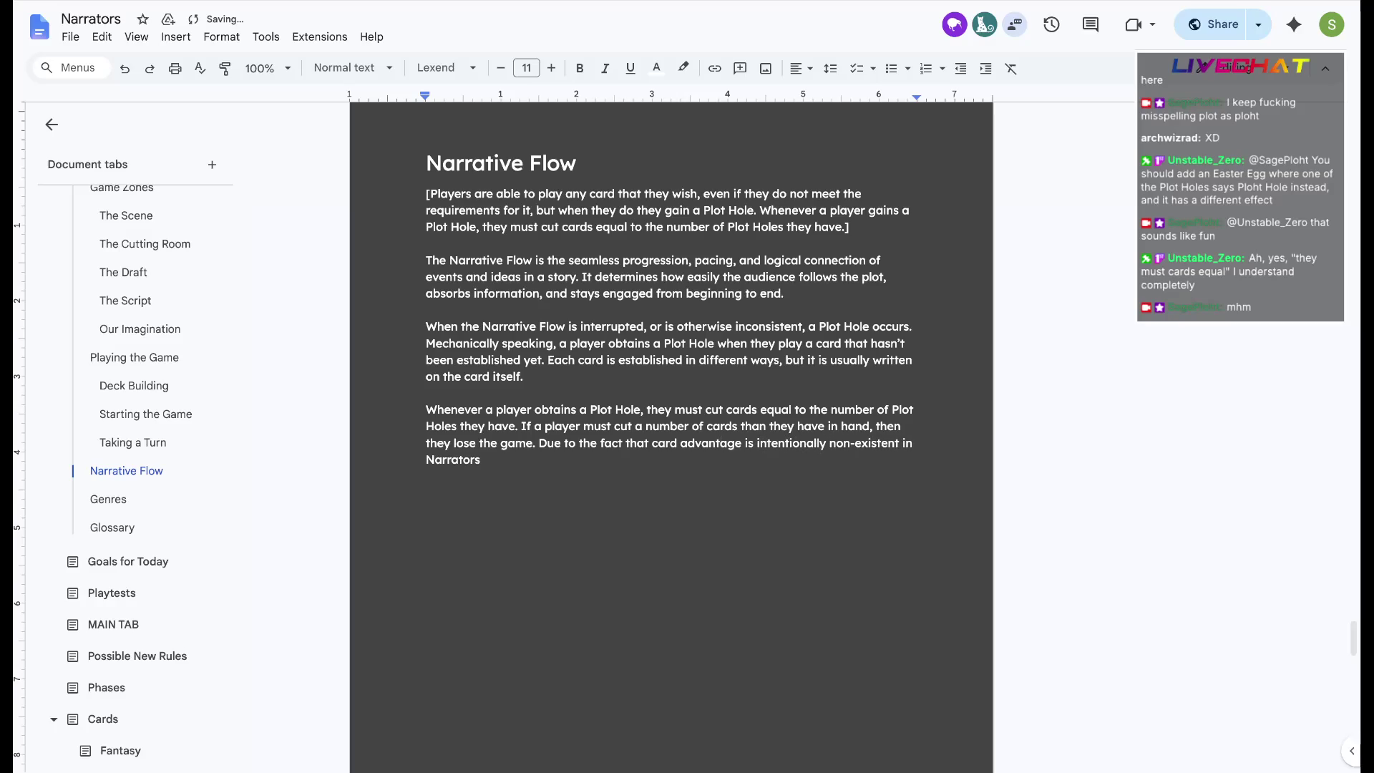
Write that hand size changes only via a Plot Hole or another effect, then place the caret before 'Due'
{"action": "key", "text": "Down"}
{"action": "type", "text": ", that means the number of your"}
{"action": "key", "text": "BackSpace"}
{"action": "key", "text": "BackSpace"}
{"action": "key", "text": "BackSpace"}
{"action": "key", "text": "BackSpace"}
{"action": "key", "text": "BackSpace"}
{"action": "type", "text": "cards in your "}
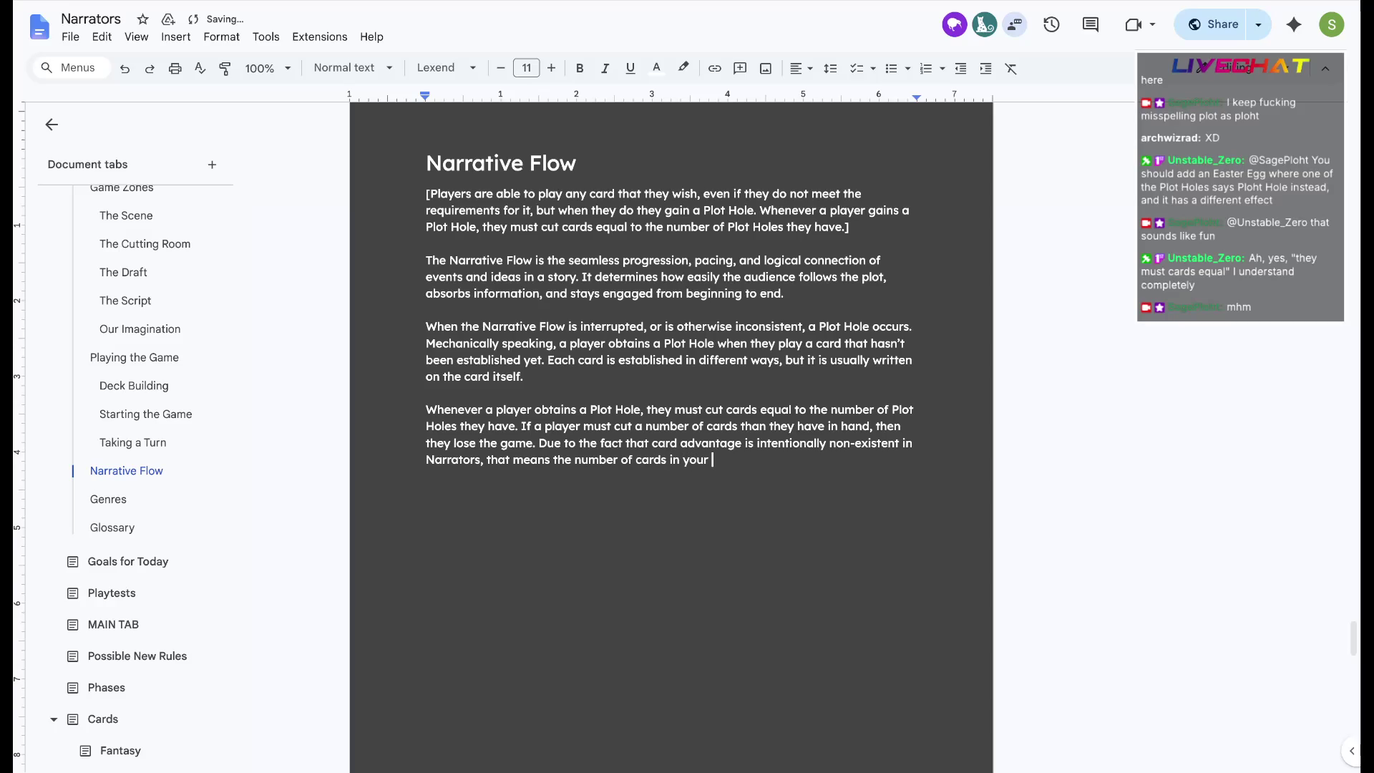
{"action": "type", "text": "hand "}
{"action": "type", "text": "is always the same unless "}
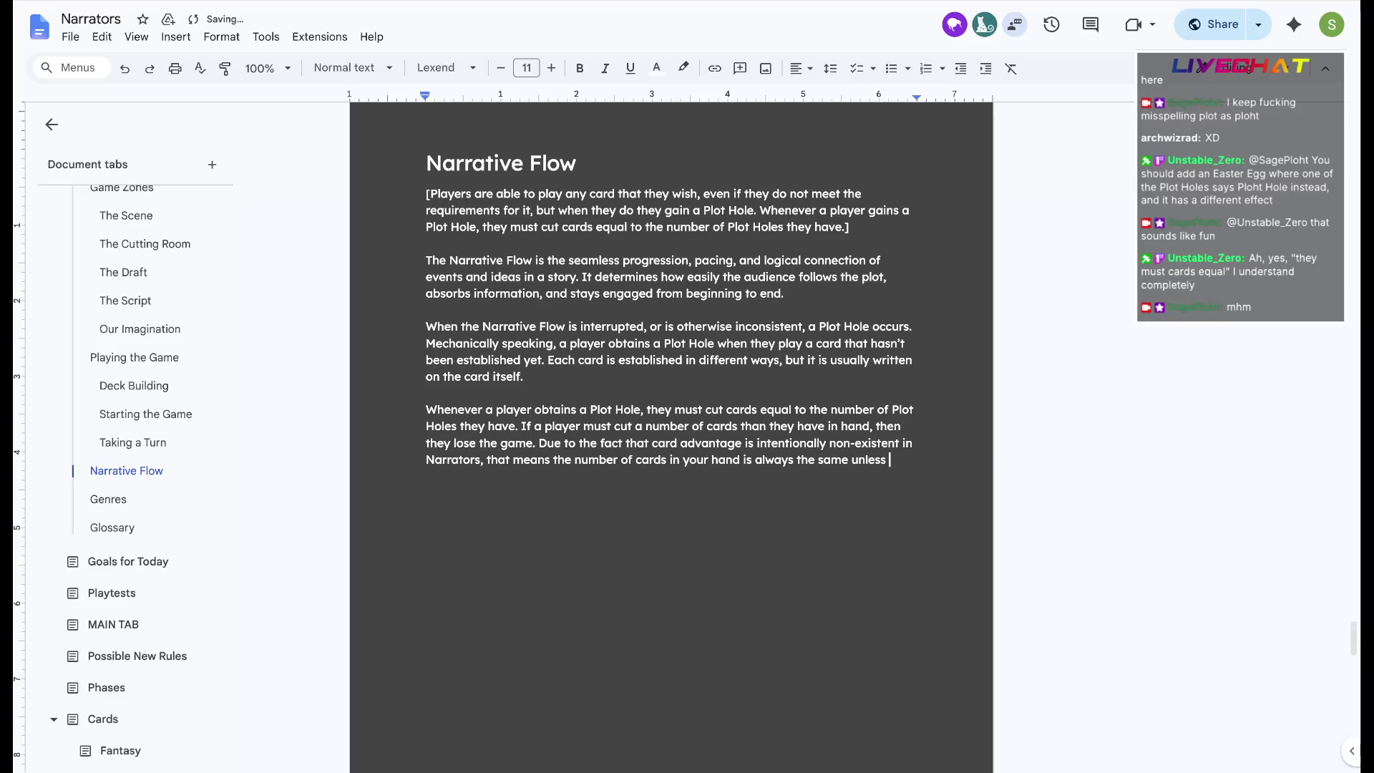
{"action": "type", "text": "you o"}
{"action": "type", "text": "tain a Plot Hole or"}
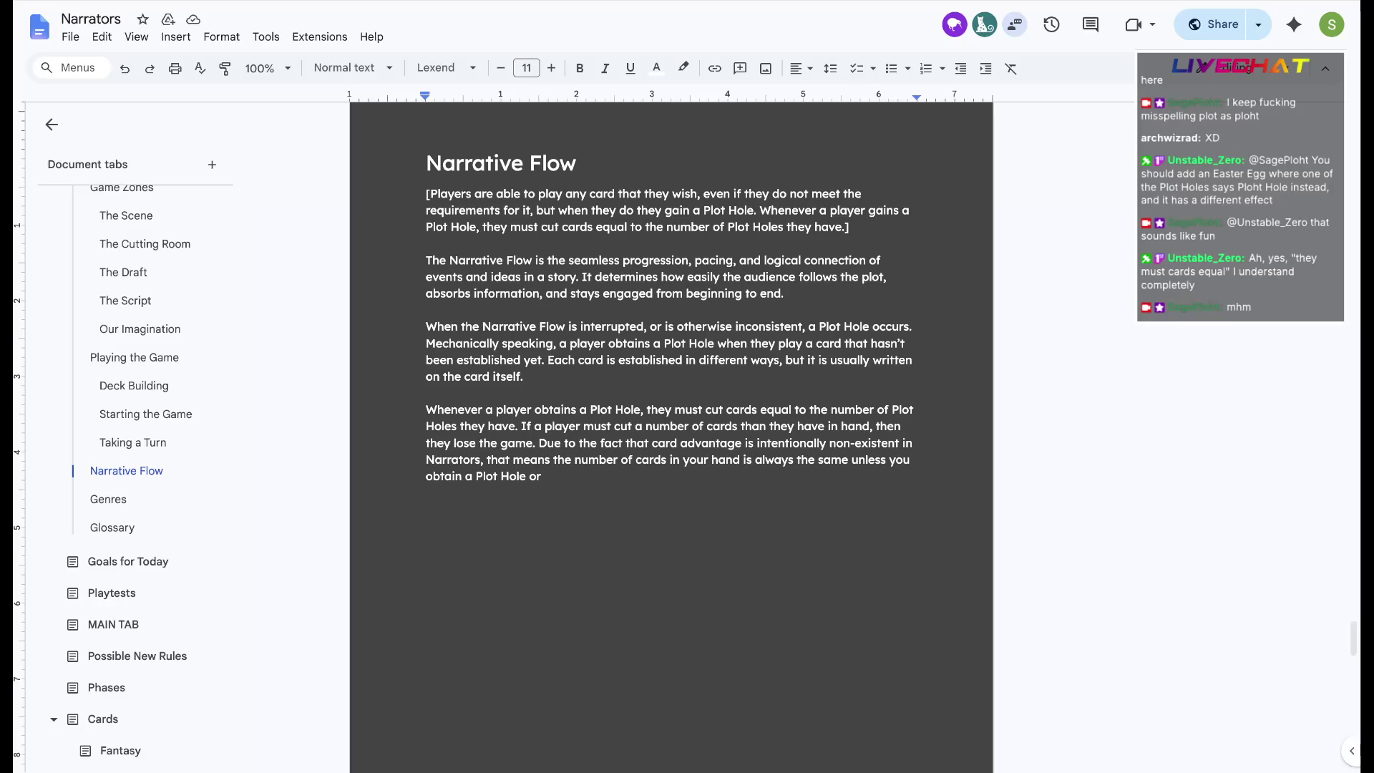
{"action": "type", "text": "disca"}
{"action": "key", "text": "BackSpace"}
{"action": "key", "text": "BackSpace"}
{"action": "key", "text": "BackSpace"}
{"action": "key", "text": "BackSpace"}
{"action": "key", "text": "BackSpace"}
{"action": "type", "text": "lose a card to another effect."}
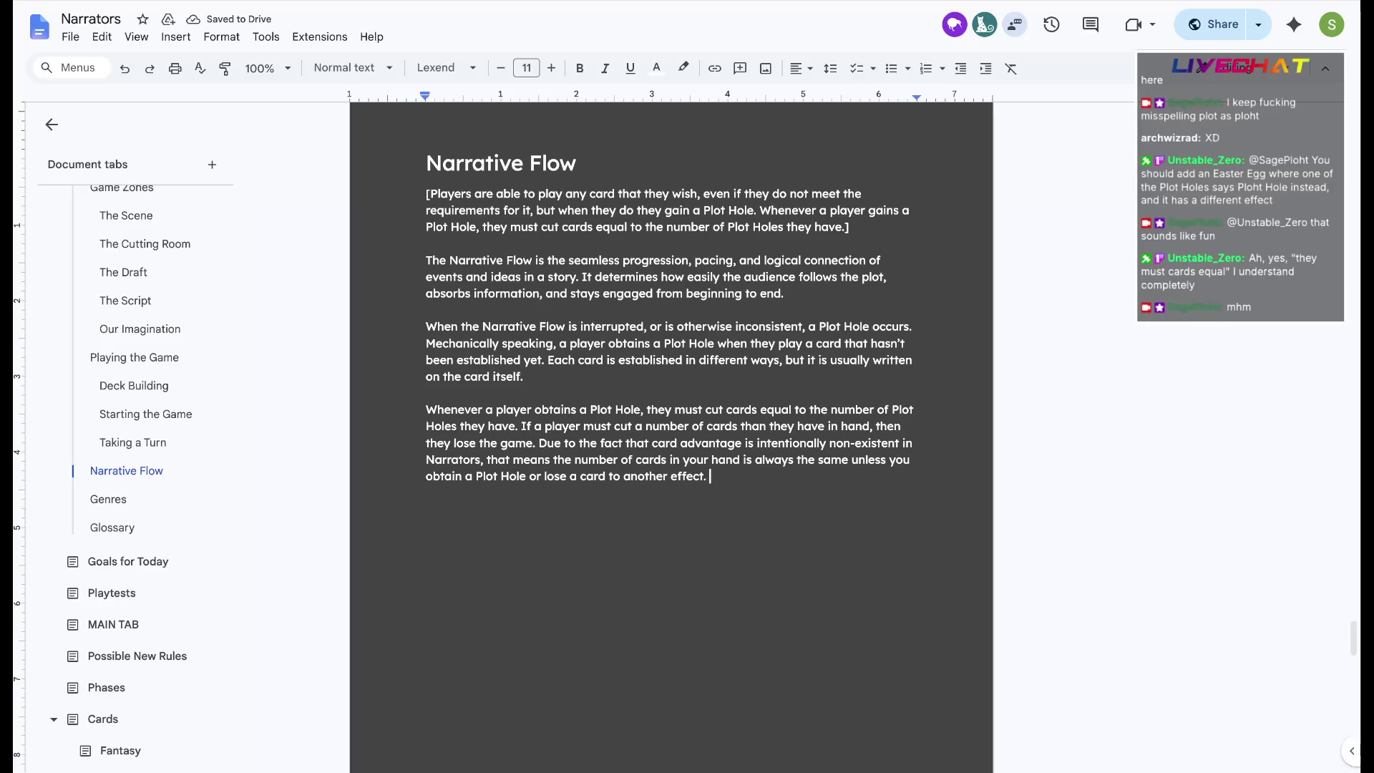
{"action": "left_click", "coordinate": [536, 443]}
{"action": "left_click", "coordinate": [538, 443]}
{"action": "type", "text": "T"}
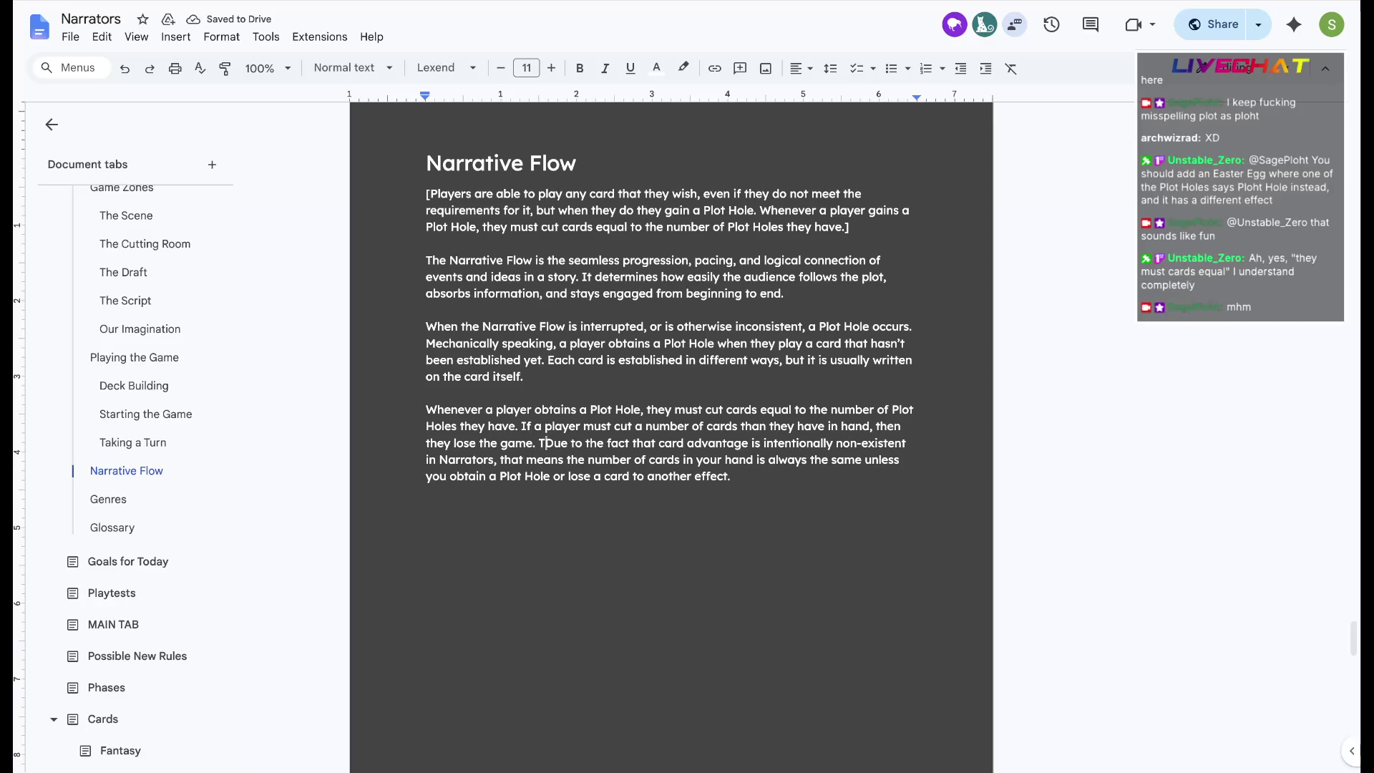
Delete the stray letter before 'Due' and review the card-advantage sentence by selecting it
{"action": "key", "text": "BackSpace"}
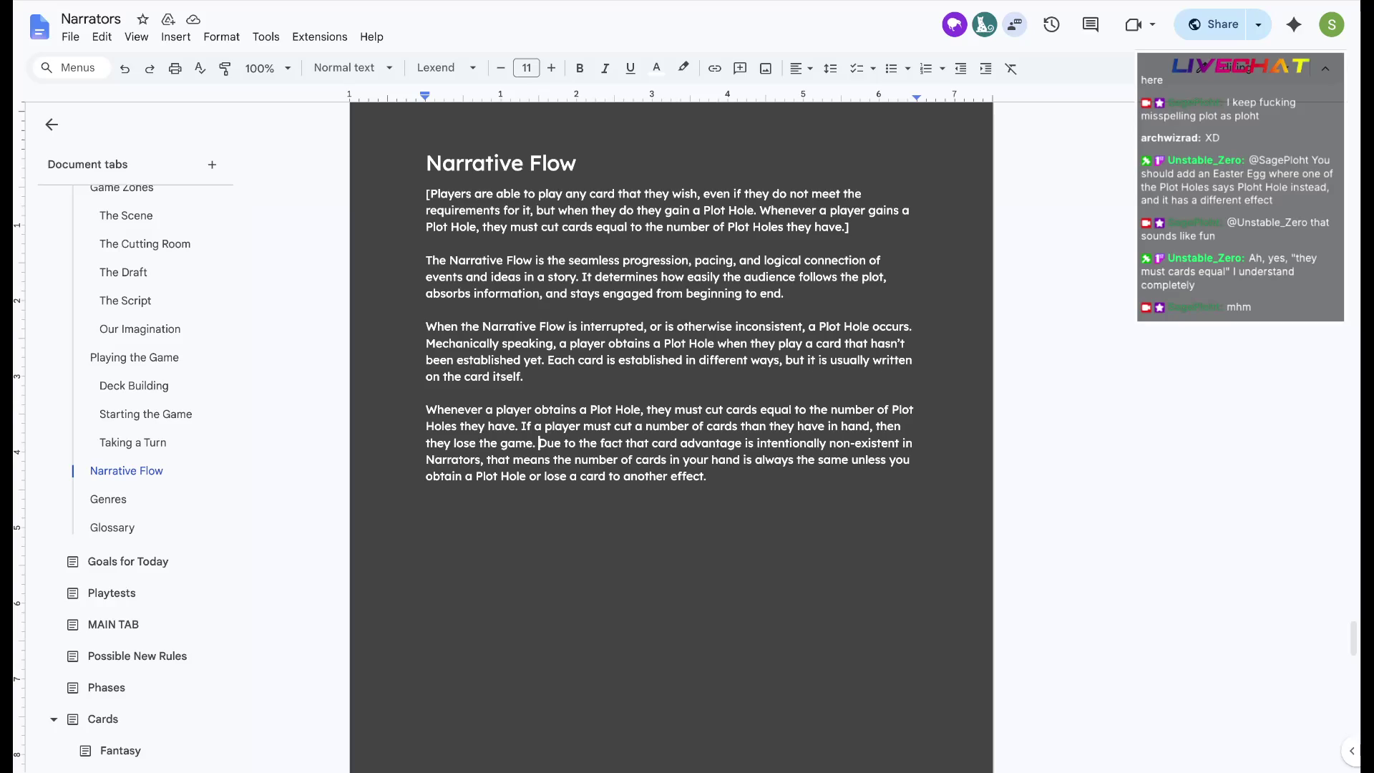
{"action": "key", "text": "ctrl+shift+Down"}
{"action": "key", "text": "Left"}
{"action": "key", "text": "ctrl+shift+Down"}
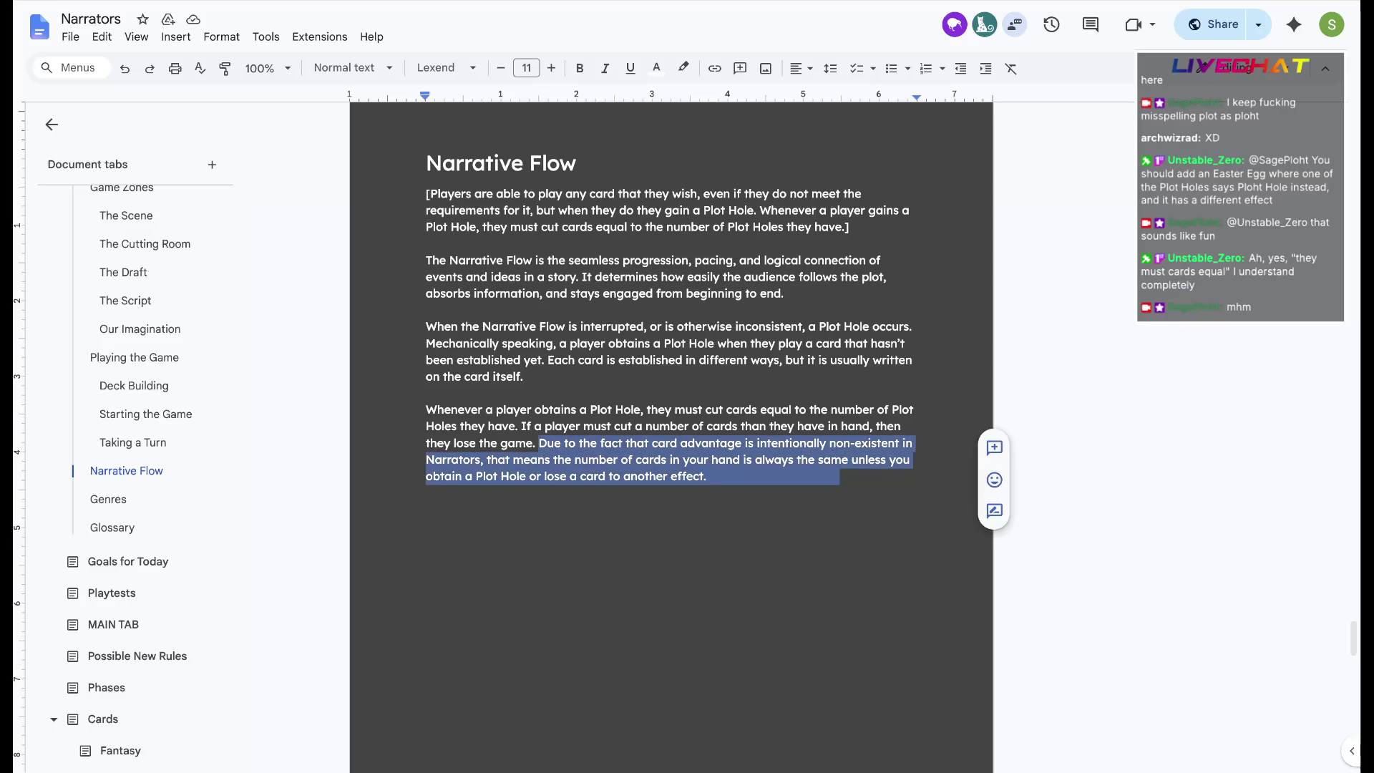
{"action": "key", "text": "Left"}
{"action": "key", "text": "ctrl+shift+Down"}
{"action": "key", "text": "Left"}
{"action": "key", "text": "ctrl+Right"}
{"action": "key", "text": "ctrl+Right"}
{"action": "key", "text": "ctrl+shift+Down"}
{"action": "key", "text": "Left"}
{"action": "key", "text": "ctrl+Left"}
{"action": "key", "text": "ctrl+Left"}
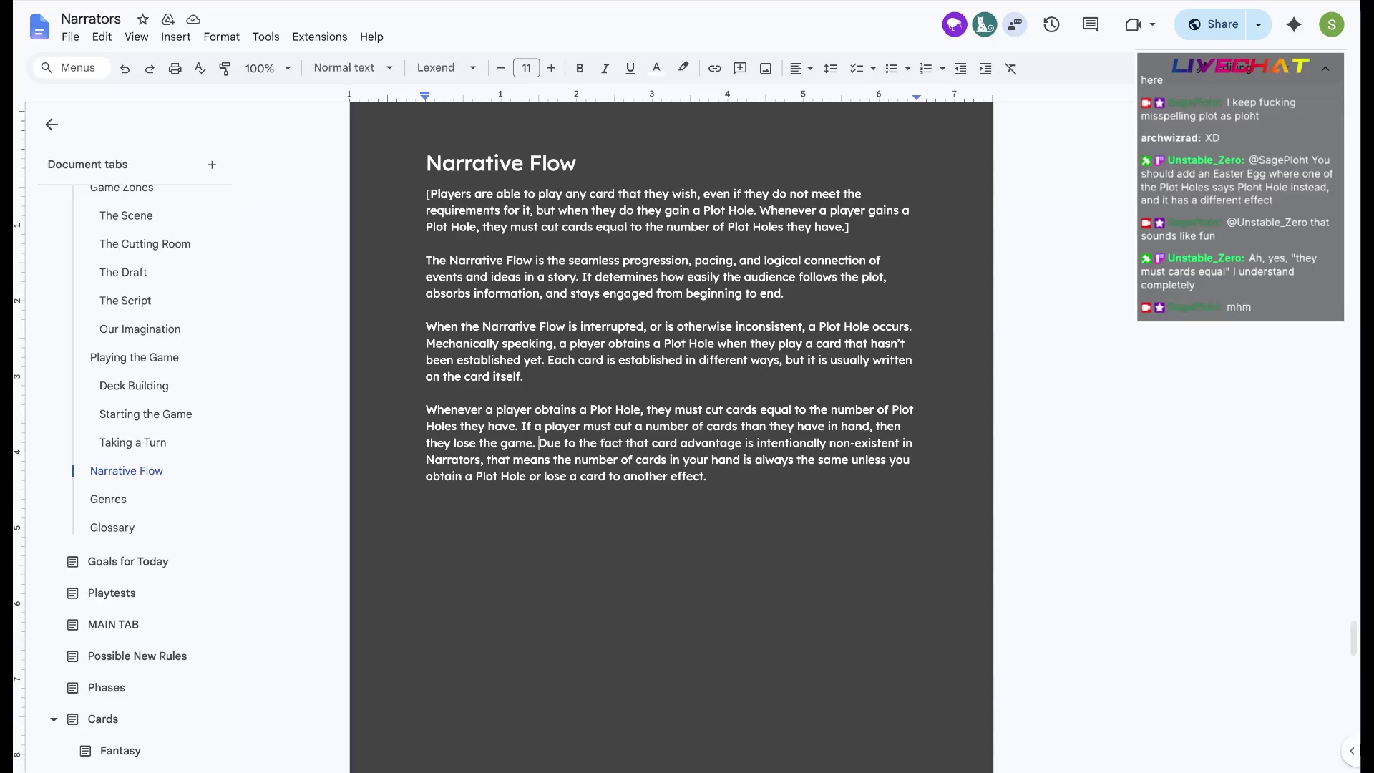
{"action": "key", "text": "Down"}
{"action": "key", "text": "ctrl+Left"}
{"action": "key", "text": "ctrl+Left"}
{"action": "key", "text": "ctrl+shift+Down"}
{"action": "key", "text": "Right"}
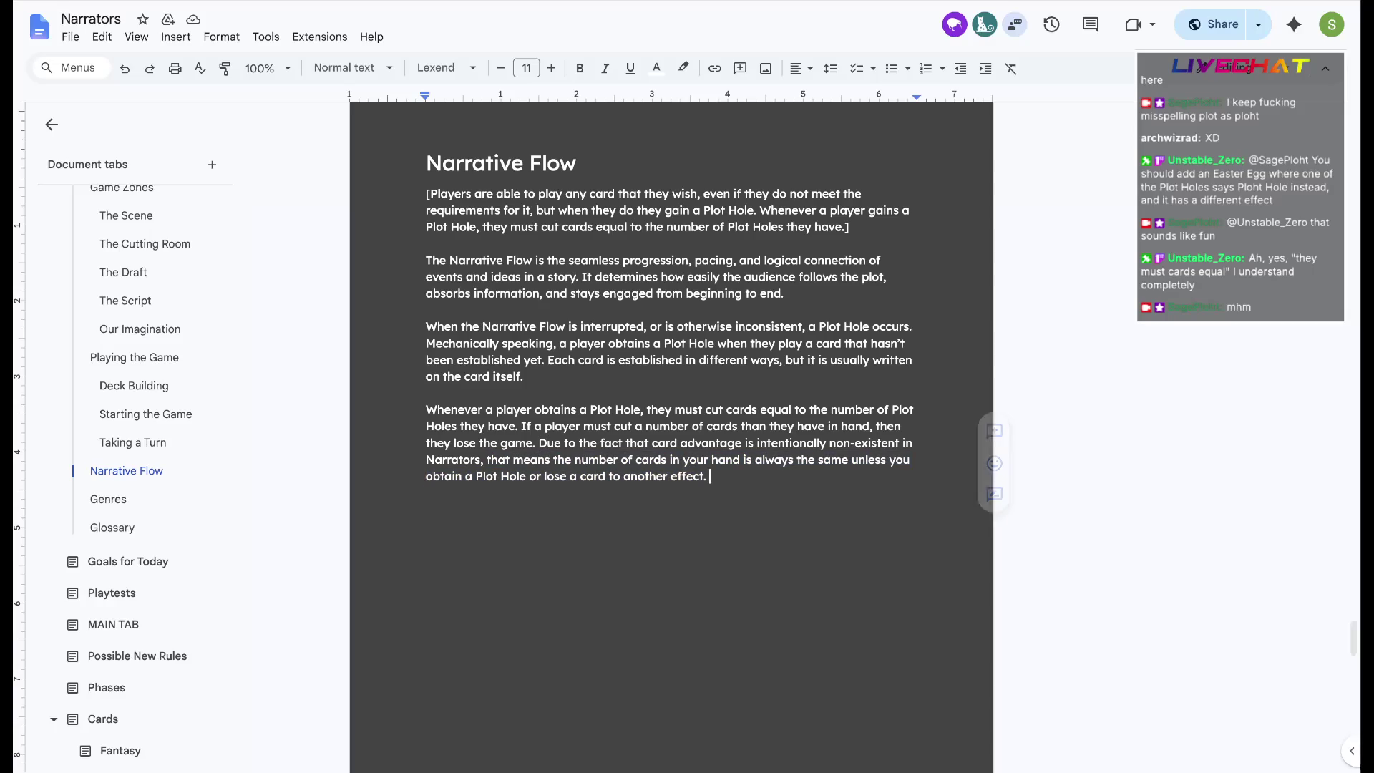
{"action": "key", "text": "ctrl+Left"}
Replace the comma with 'and', drop 'means', and end with players losing when they acquire their 4th Plot Hole
{"action": "key", "text": "BackSpace"}
{"action": "key", "text": "BackSpace"}
{"action": "type", "text": "and"}
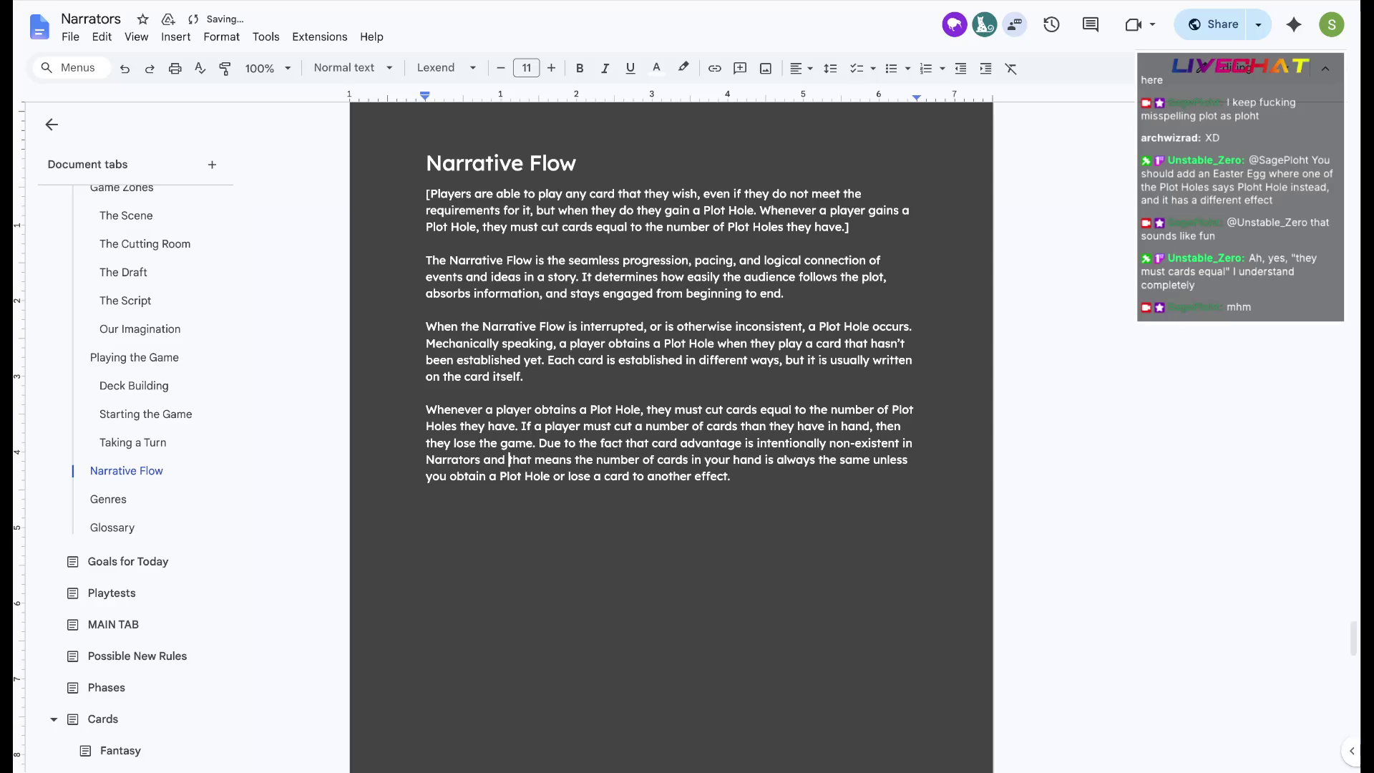
{"action": "key", "text": "ctrl+Down"}
{"action": "key", "text": "BackSpace"}
{"action": "type", "text": ","}
{"action": "double_click", "coordinate": [554, 459]}
{"action": "key", "text": "BackSpace"}
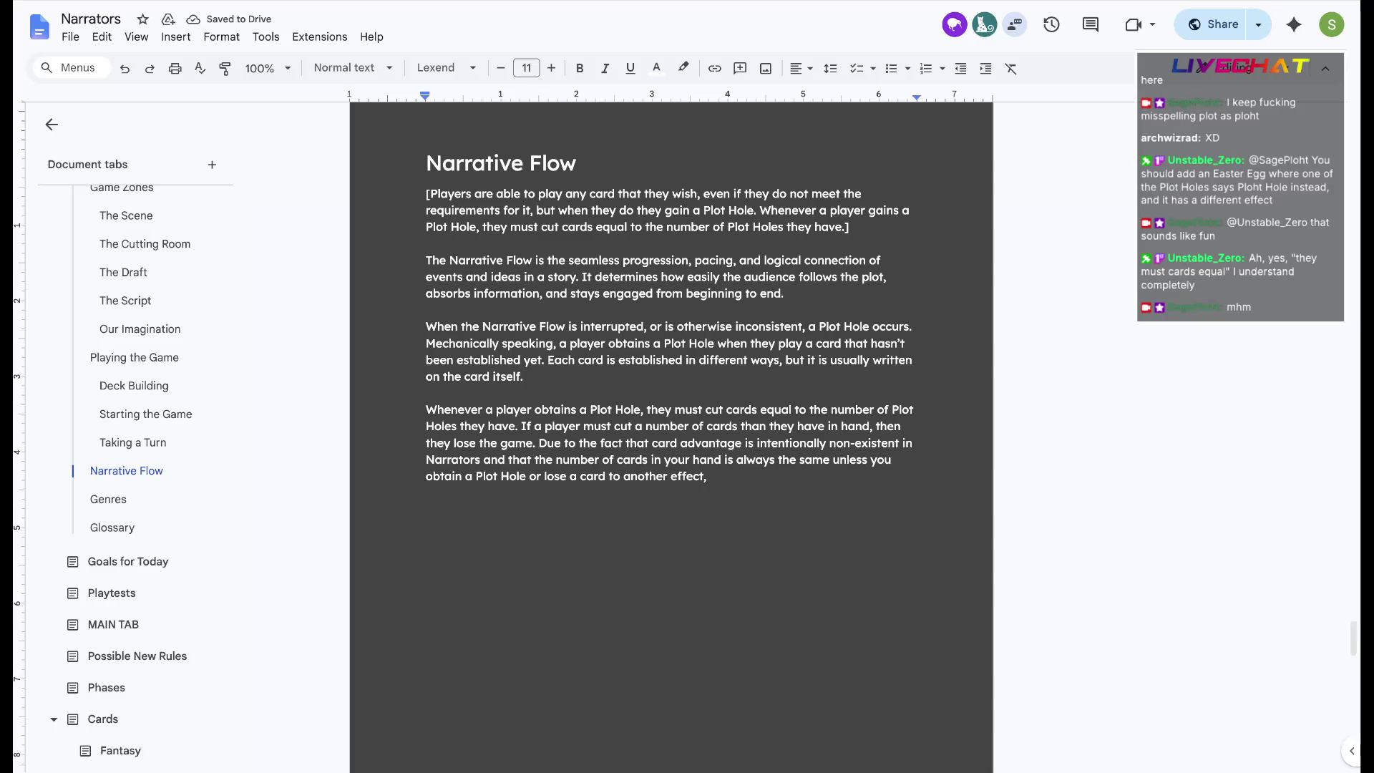
{"action": "type", "text": "players "}
{"action": "type", "text": "typically lose the game when they aquire"}
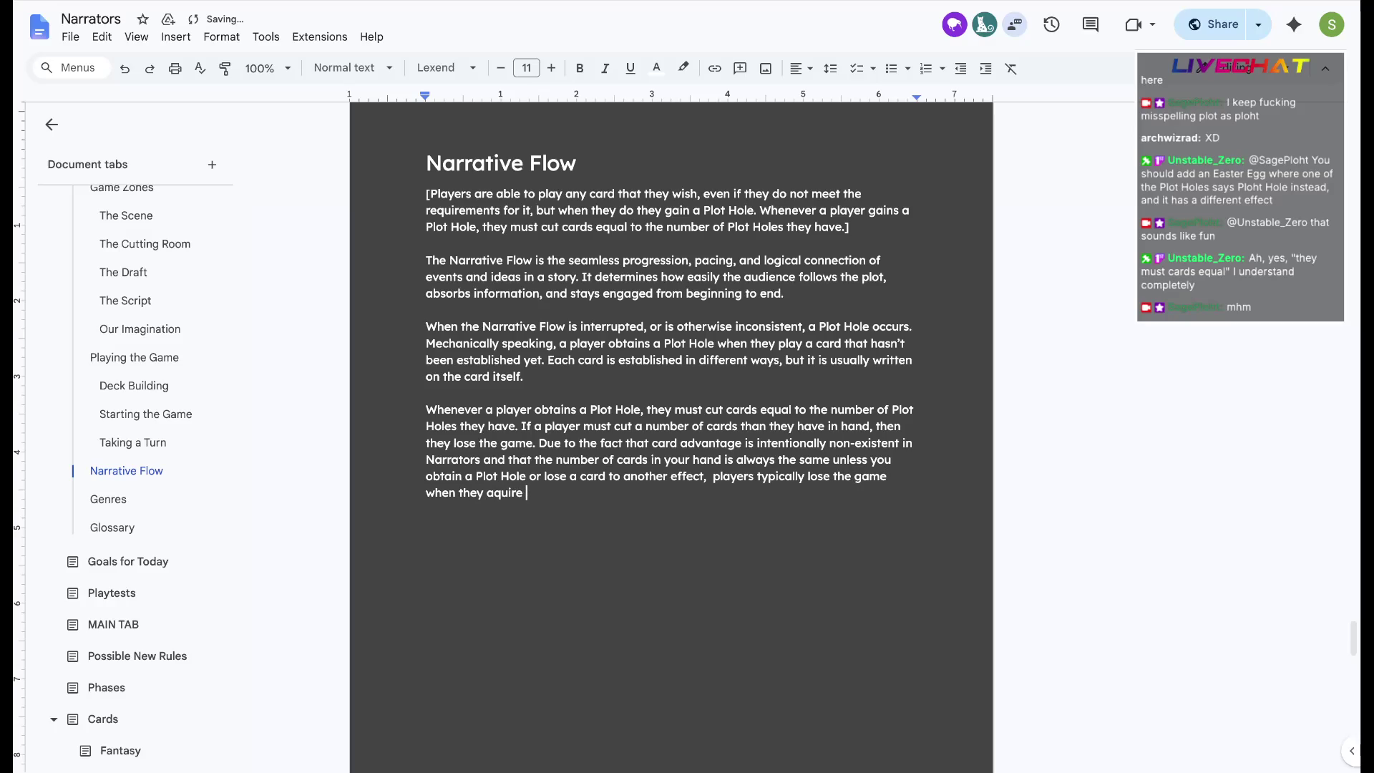
{"action": "left_click", "coordinate": [513, 472]}
{"action": "type", "text": "4 P"}
{"action": "key", "text": "BackSpace"}
{"action": "key", "text": "BackSpace"}
{"action": "key", "text": "BackSpace"}
{"action": "type", "text": "their 4th Plot Hole."}
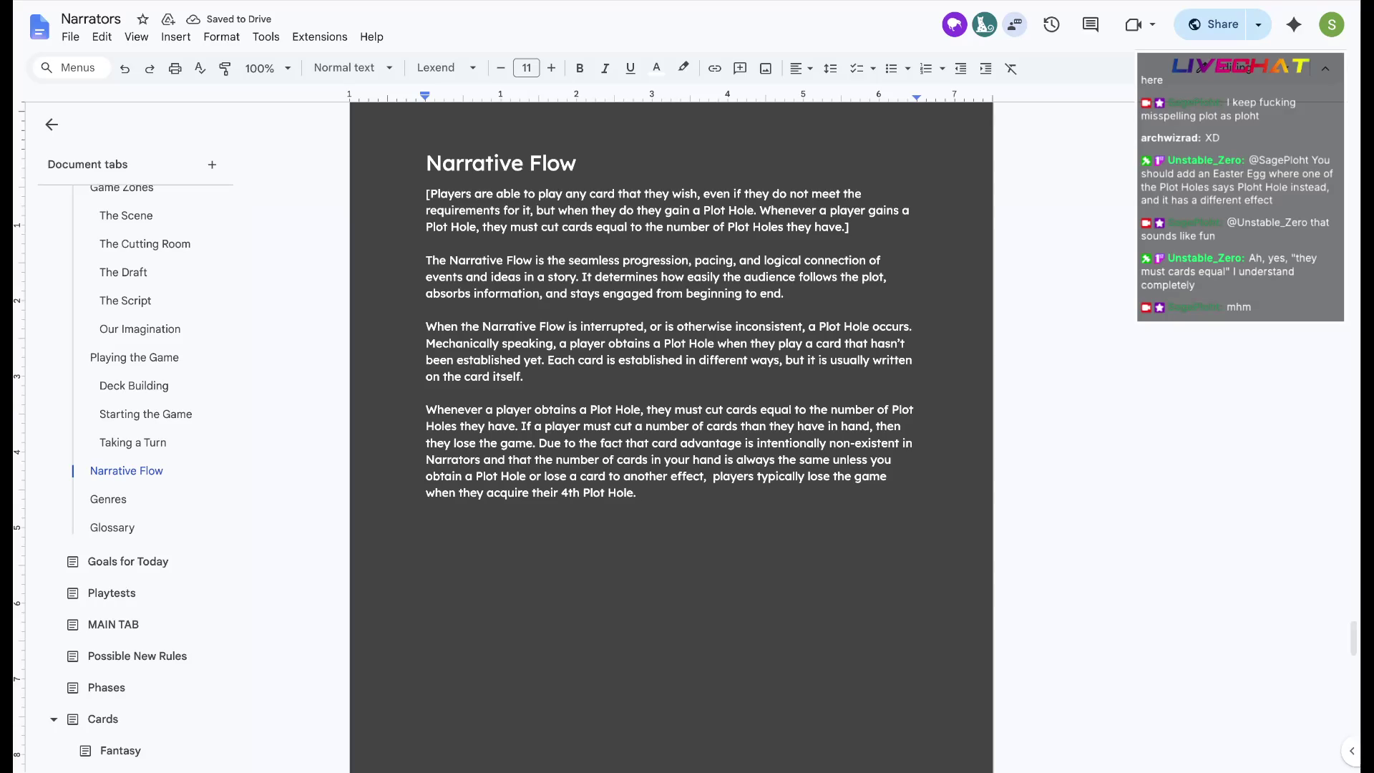
Delete the bracketed note paragraph at the top and add an empty line after the cutting paragraph
{"action": "triple_click", "coordinate": [645, 211]}
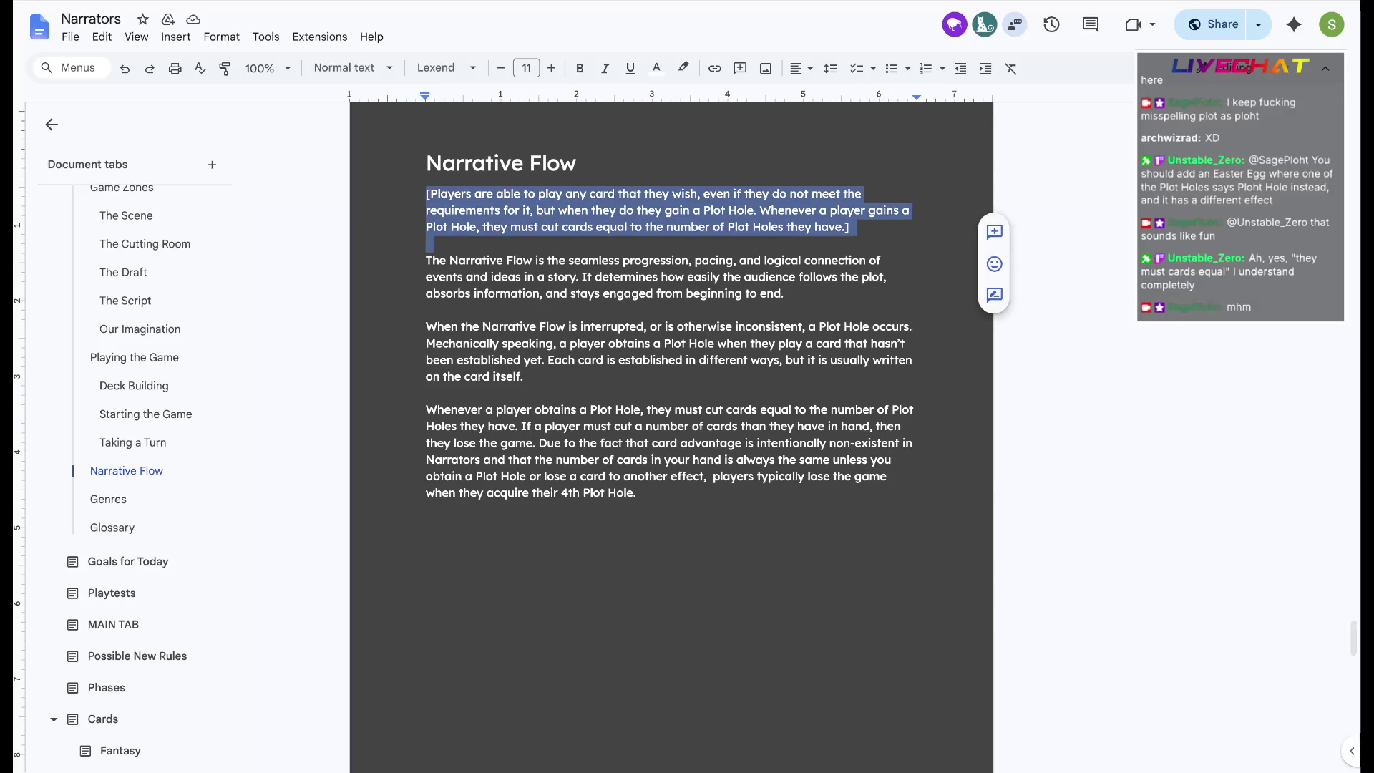
{"action": "key", "text": "Delete"}
{"action": "key", "text": "Return"}
{"action": "key", "text": "Return"}
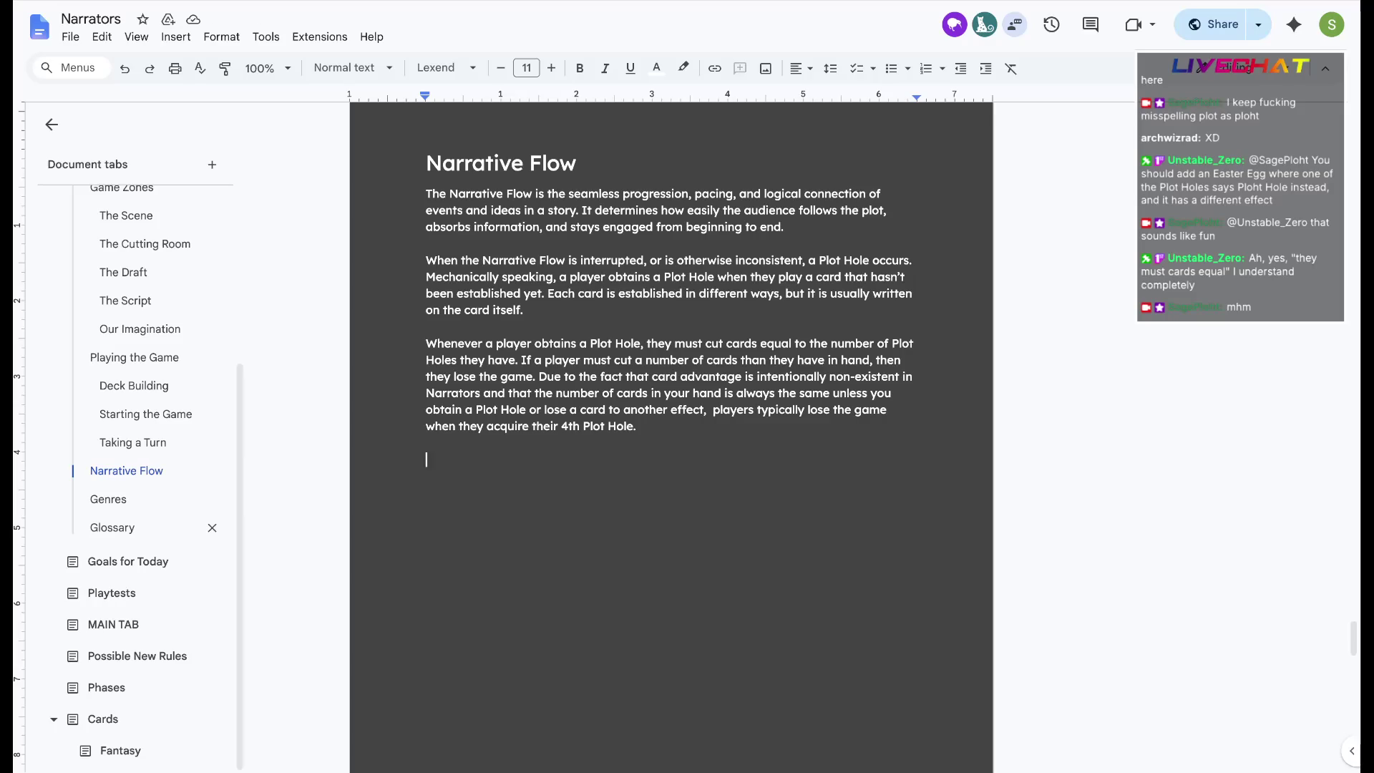
{"action": "left_click", "coordinate": [112, 527]}
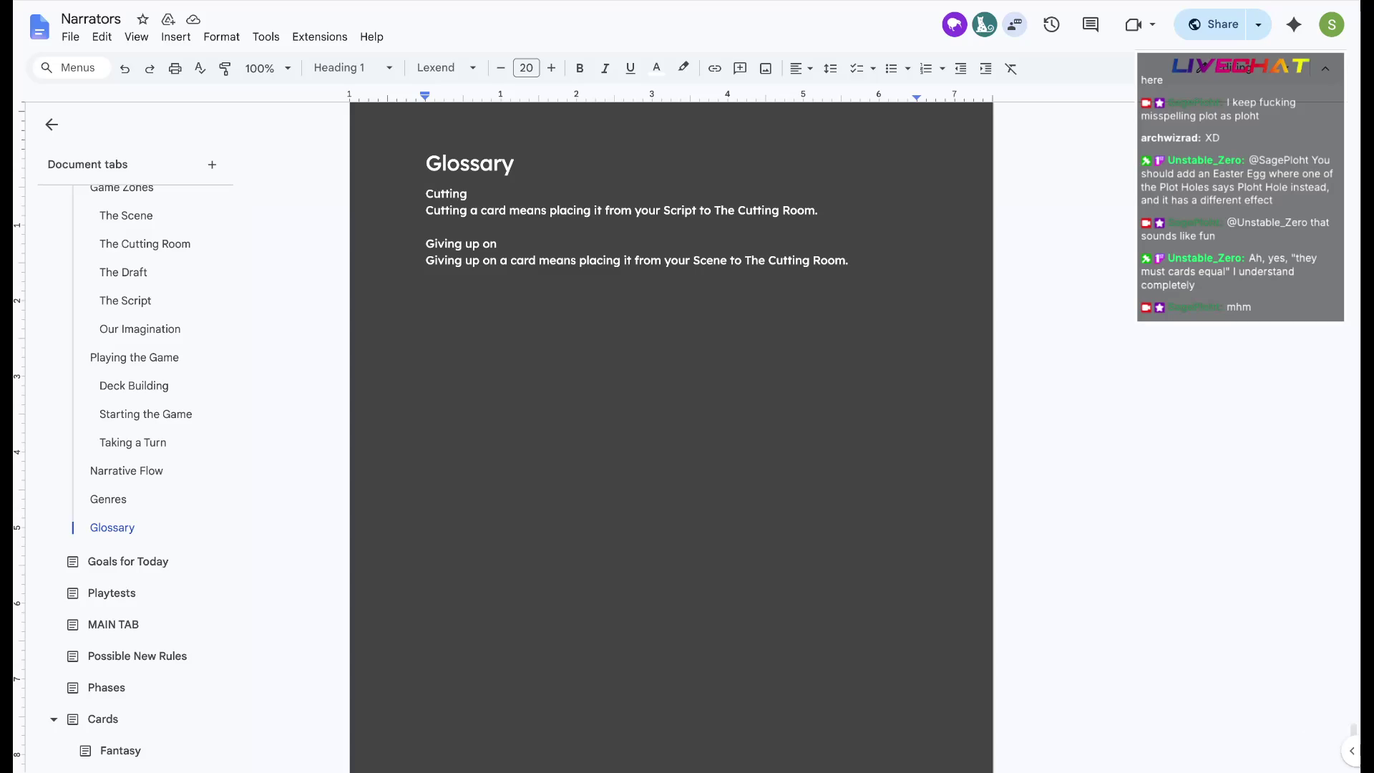
{"action": "scroll", "coordinate": [145, 424], "scroll_direction": "up", "scroll_amount": 1}
{"action": "scroll", "coordinate": [144, 451], "scroll_direction": "up", "scroll_amount": 2}
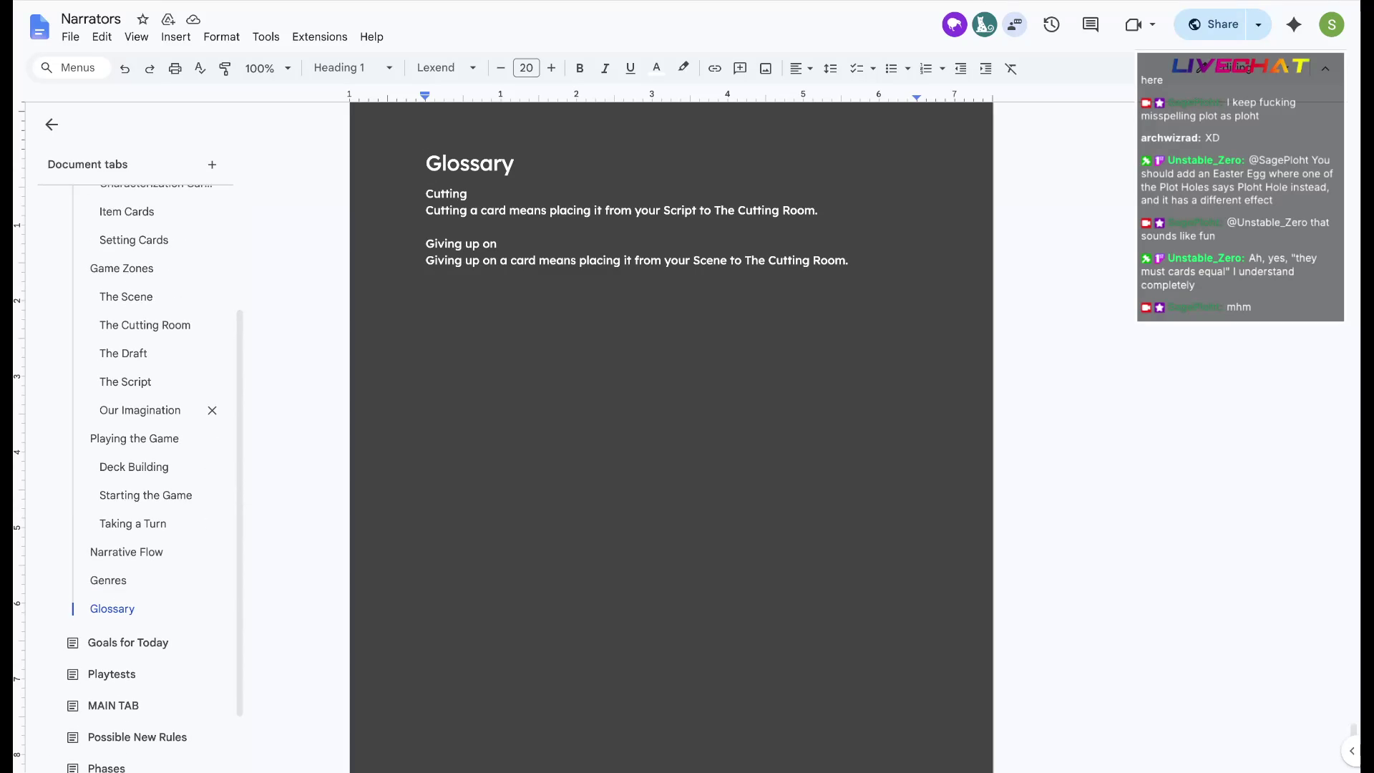
{"action": "left_click", "coordinate": [126, 553]}
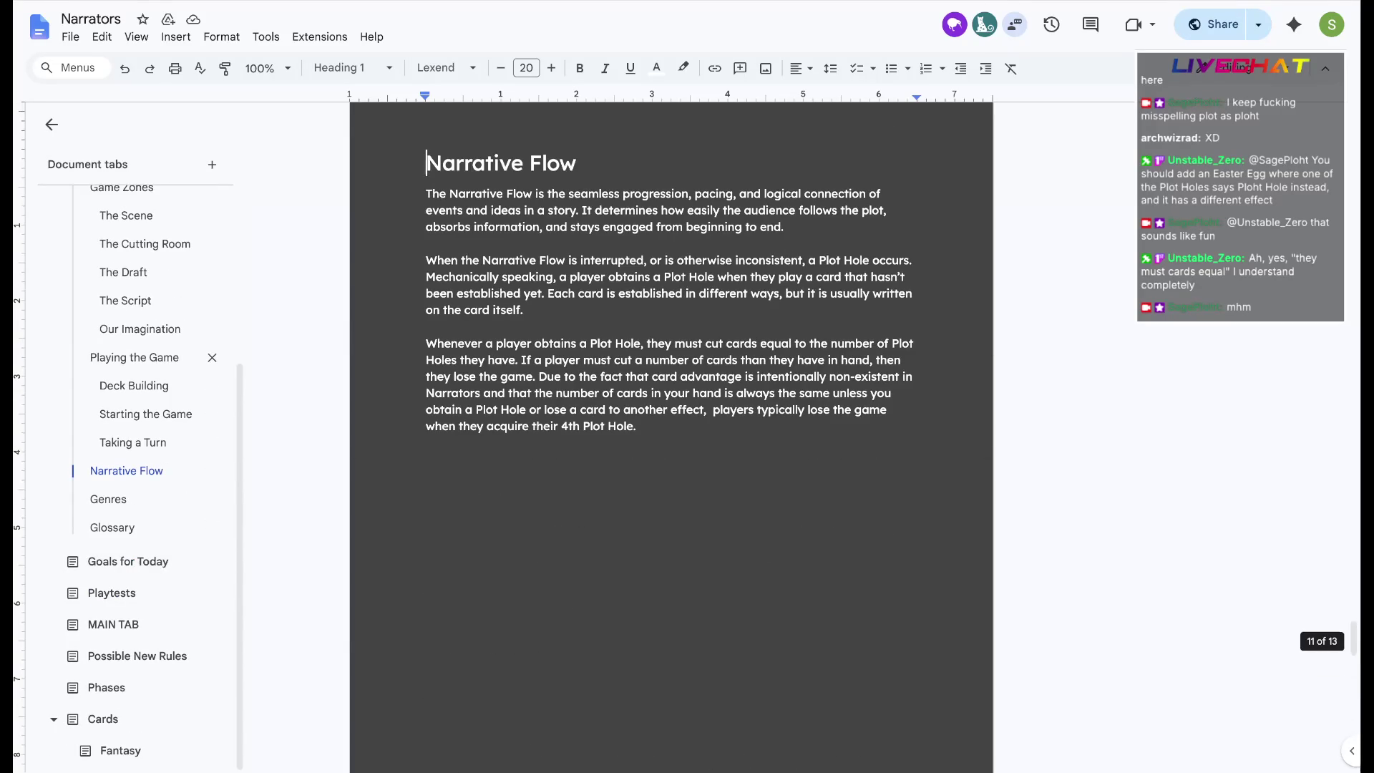
{"action": "left_click", "coordinate": [134, 358]}
{"action": "left_click", "coordinate": [127, 471]}
{"action": "scroll", "coordinate": [161, 472], "scroll_direction": "up", "scroll_amount": 2}
{"action": "scroll", "coordinate": [161, 467], "scroll_direction": "up", "scroll_amount": 1}
{"action": "scroll", "coordinate": [161, 452], "scroll_direction": "up", "scroll_amount": 2}
{"action": "scroll", "coordinate": [161, 452], "scroll_direction": "up", "scroll_amount": 2}
{"action": "scroll", "coordinate": [162, 451], "scroll_direction": "down", "scroll_amount": 4}
{"action": "scroll", "coordinate": [161, 450], "scroll_direction": "down", "scroll_amount": 1}
{"action": "scroll", "coordinate": [161, 452], "scroll_direction": "down", "scroll_amount": 2}
{"action": "left_click", "coordinate": [548, 460]}
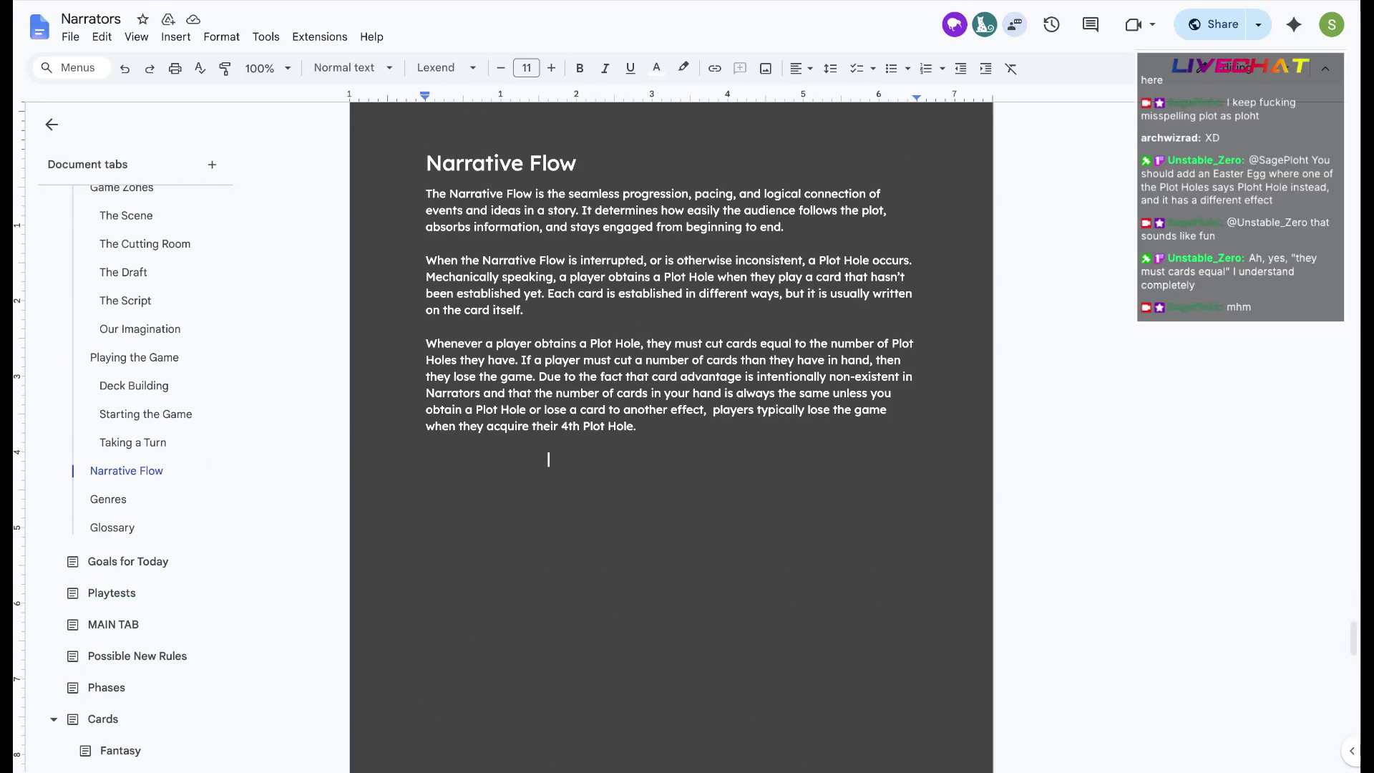
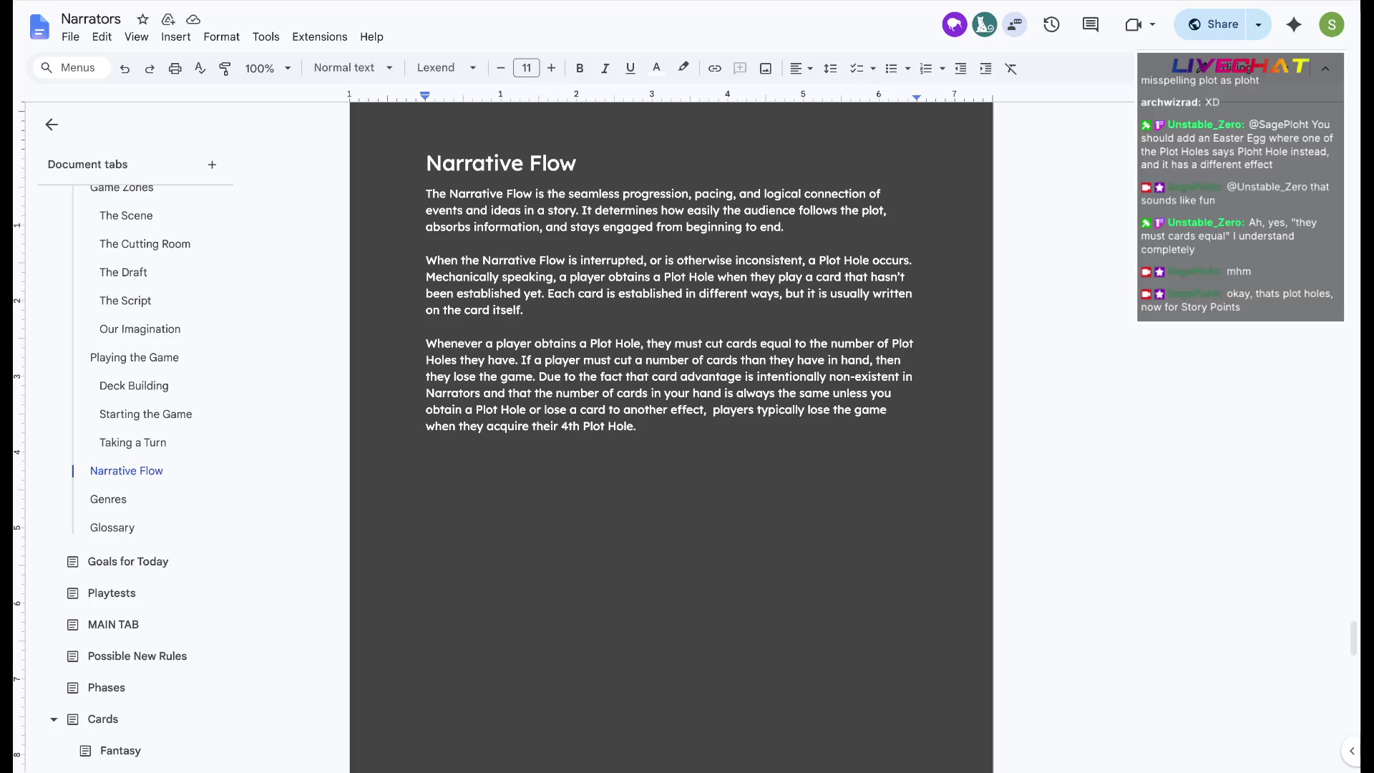
{"action": "scroll", "coordinate": [671, 430], "scroll_direction": "up", "scroll_amount": 3}
{"action": "scroll", "coordinate": [672, 430], "scroll_direction": "up", "scroll_amount": 3}
Find 'story points' and jump to its match in the Possible New Rules tab
{"action": "key", "text": "ctrl+f"}
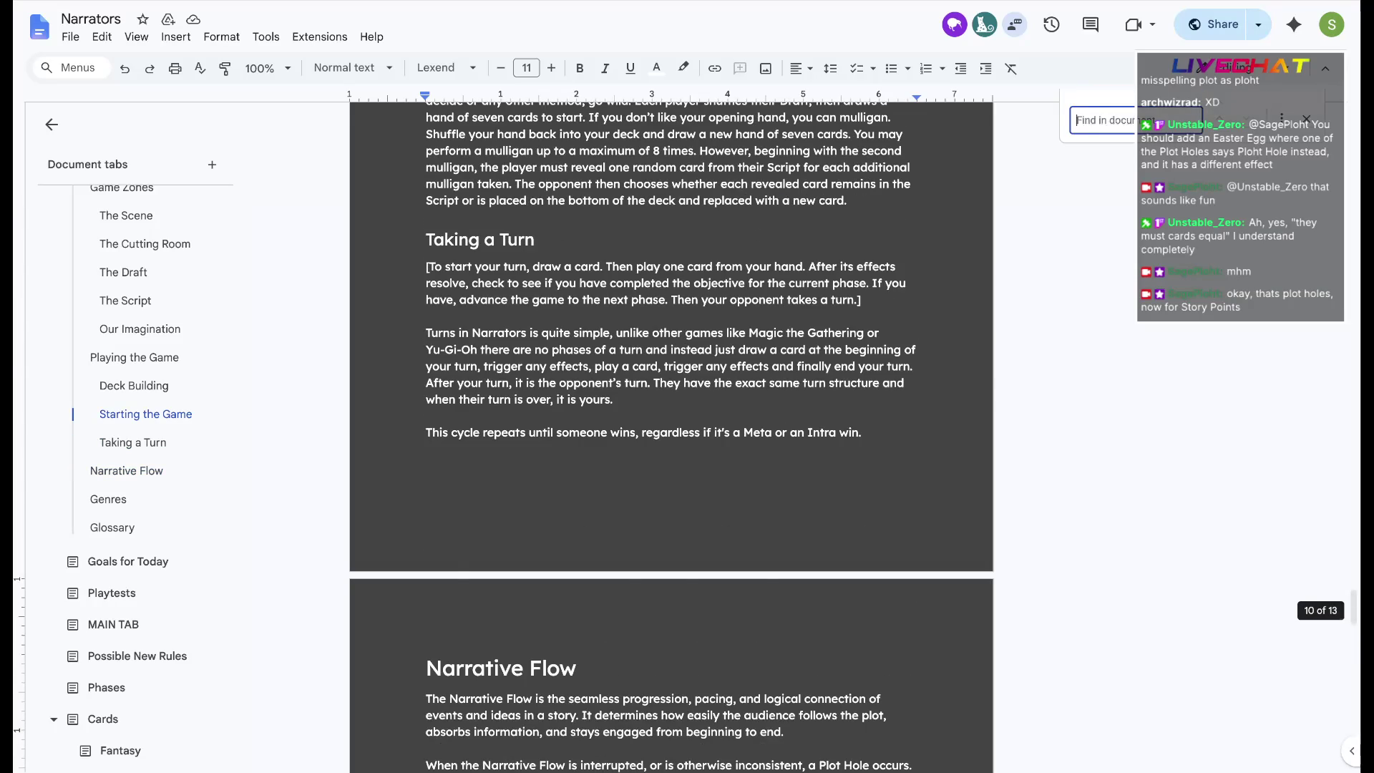
{"action": "type", "text": "story po"}
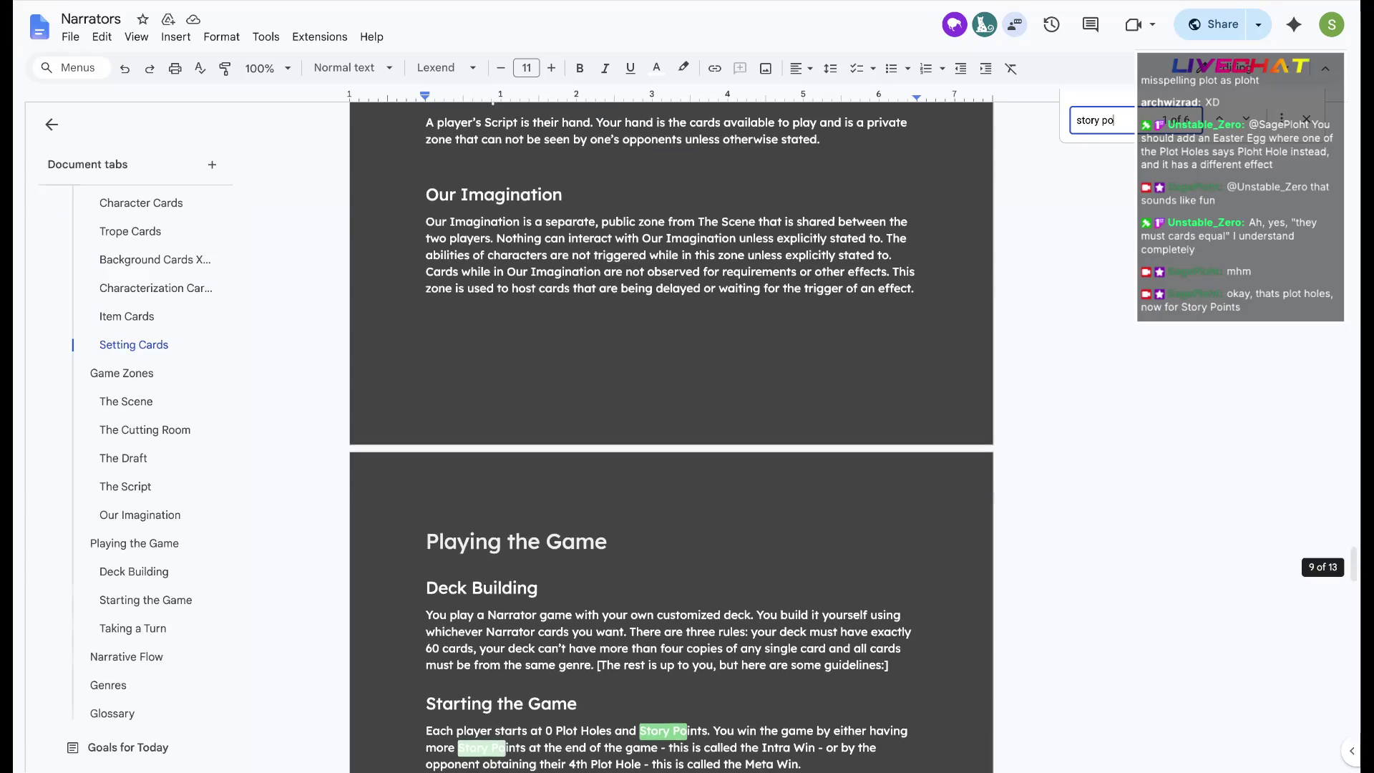
{"action": "type", "text": "ints"}
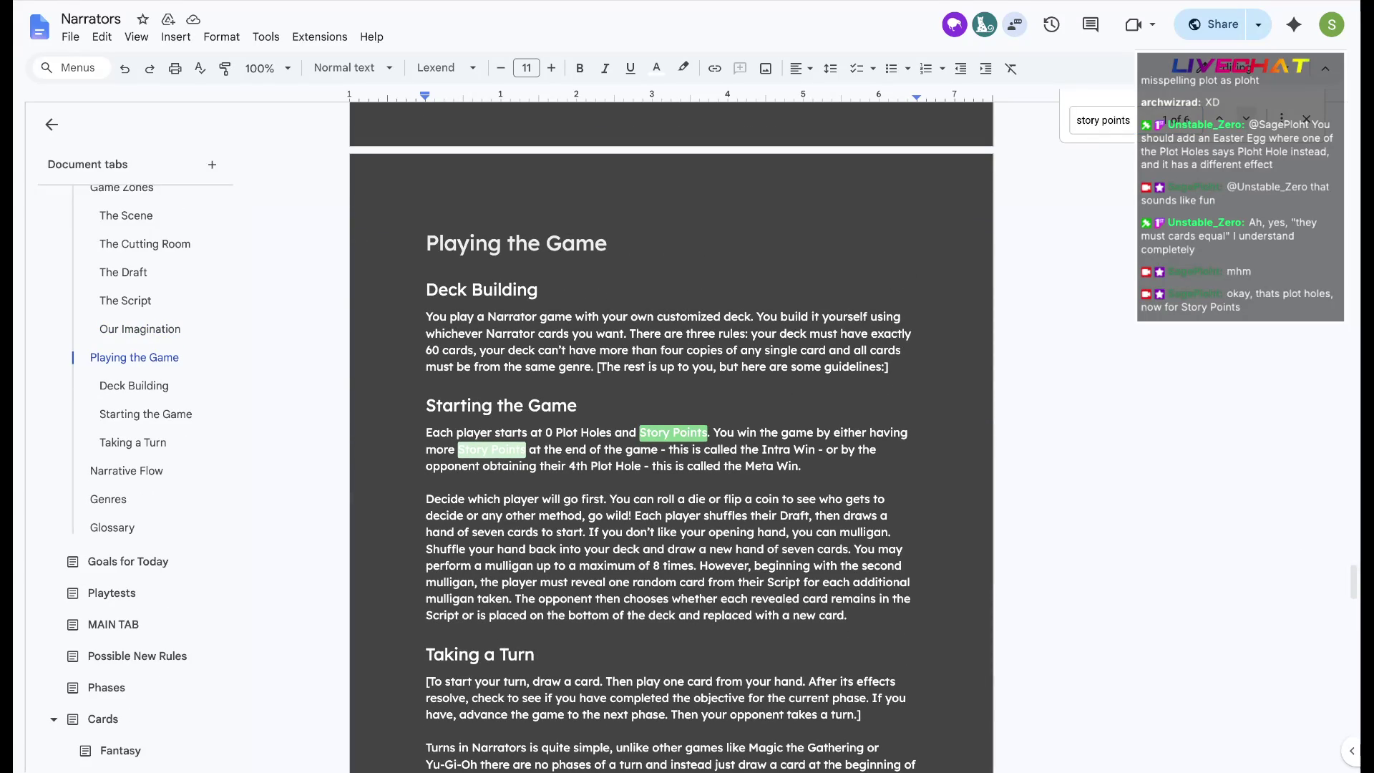
{"action": "key", "text": "ctrl+g"}
{"action": "key", "text": "Return"}
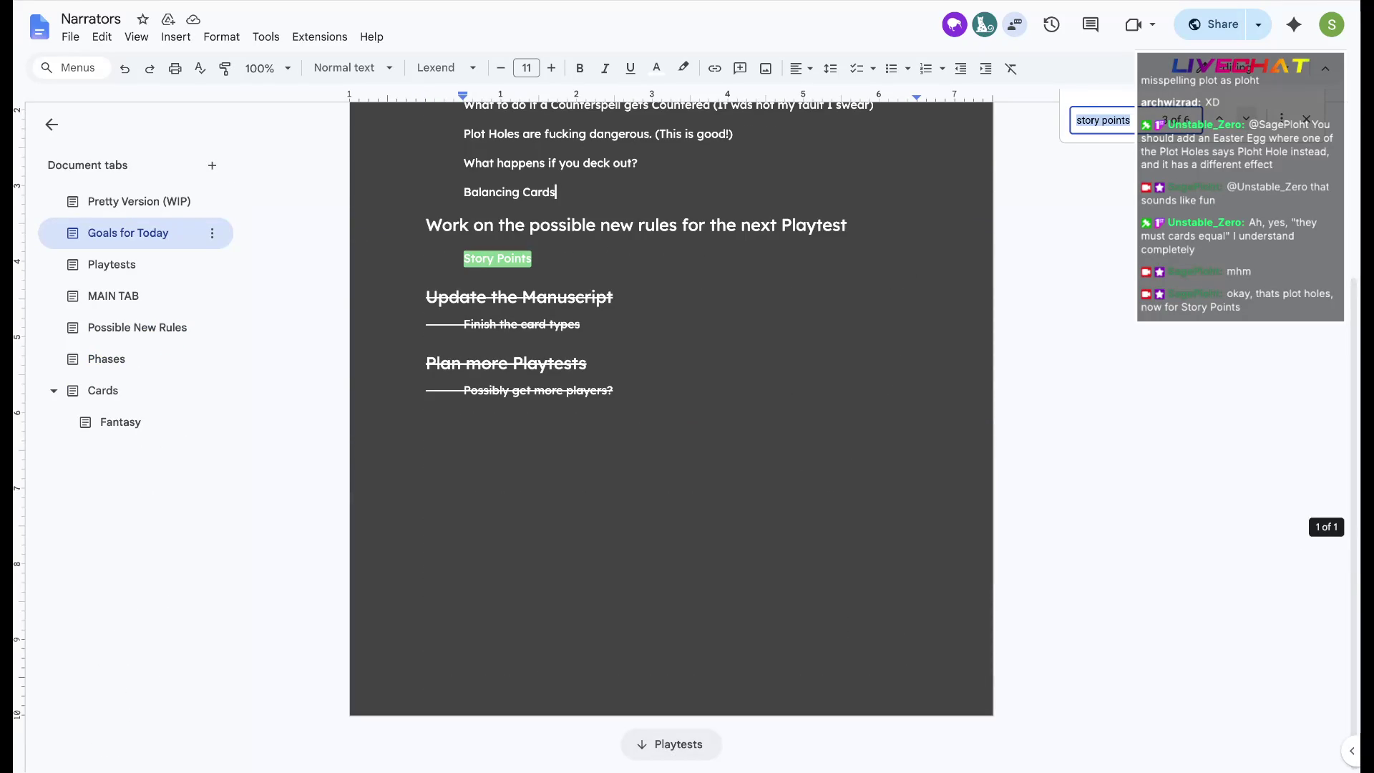
{"action": "key", "text": "Return"}
{"action": "left_click", "coordinate": [427, 267]}
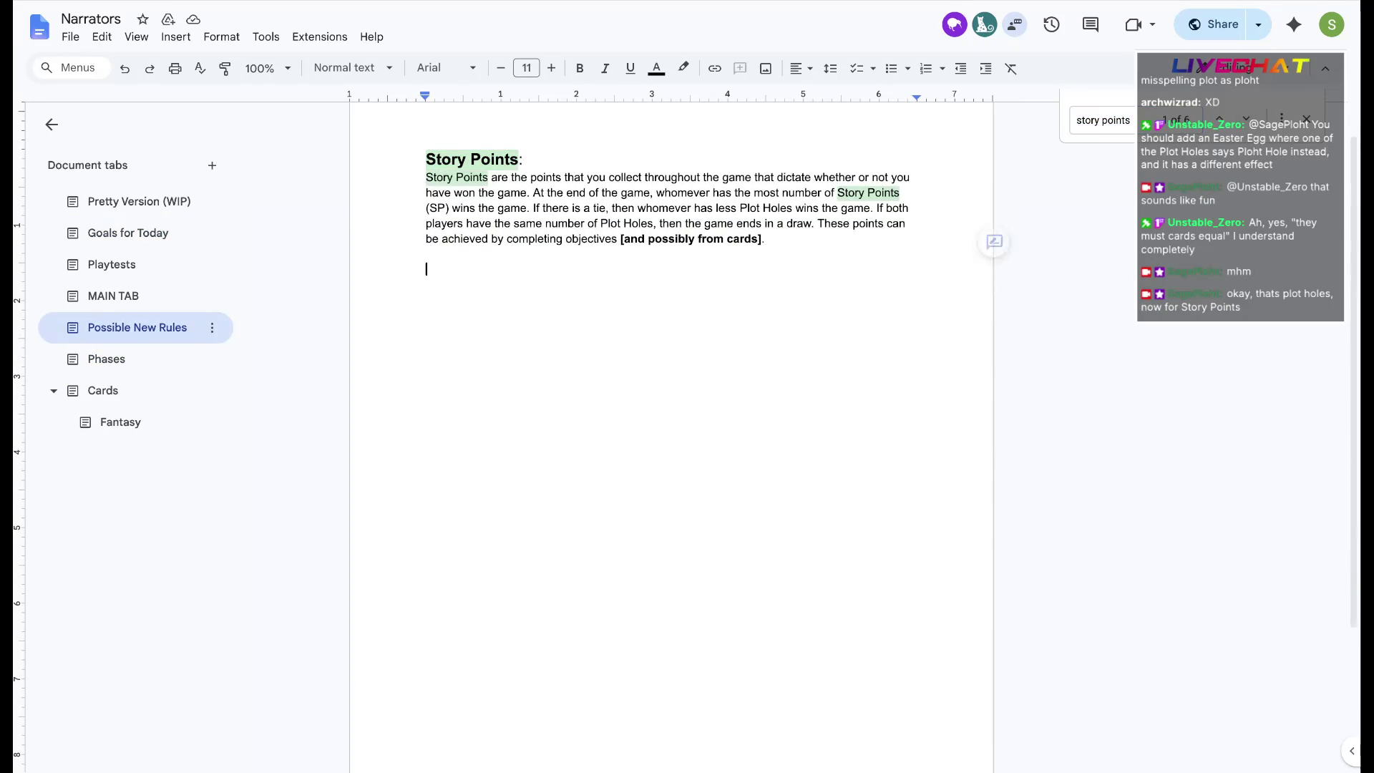
{"action": "key", "text": "Escape"}
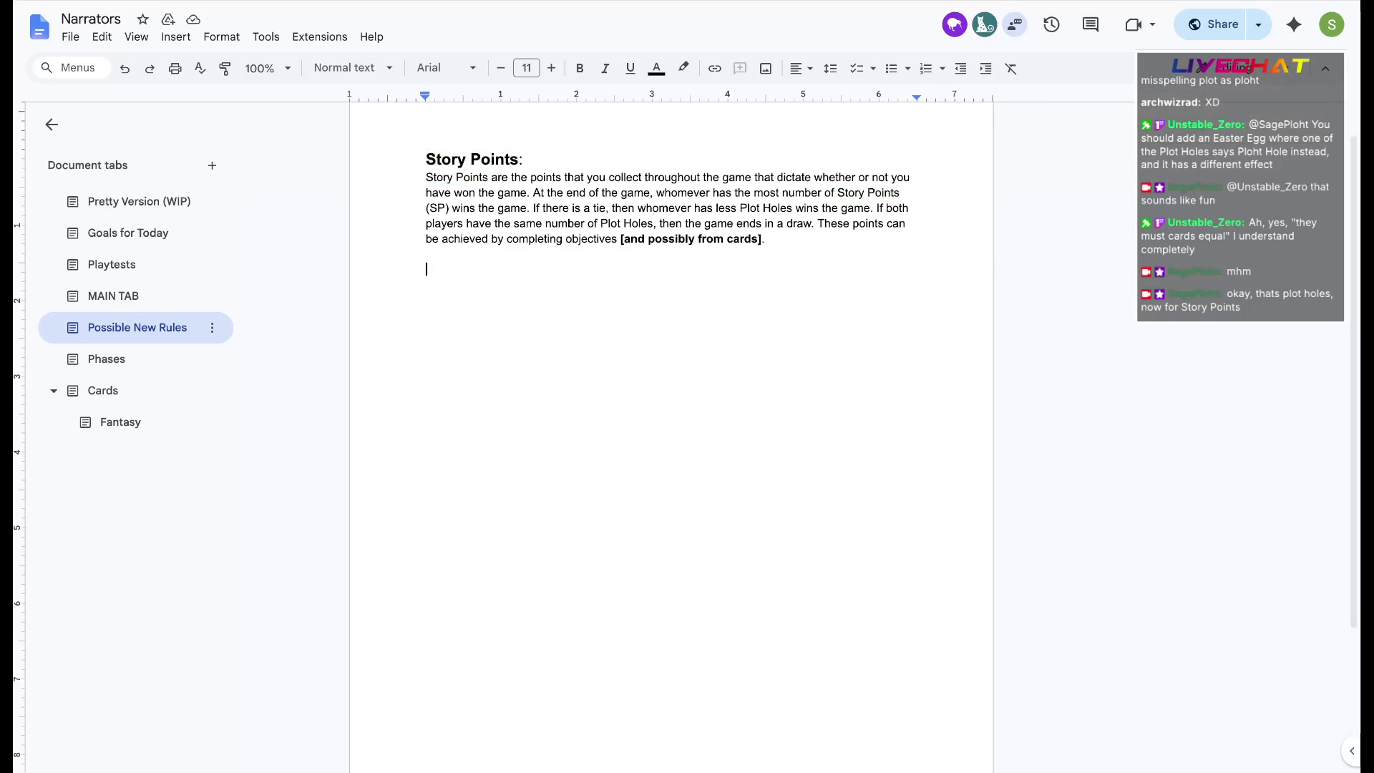
Select and copy the Story Points description paragraph, then return to Pretty Version (WIP)
{"action": "key", "text": "BackSpace"}
{"action": "key", "text": "shift+Up"}
{"action": "key", "text": "shift+Up"}
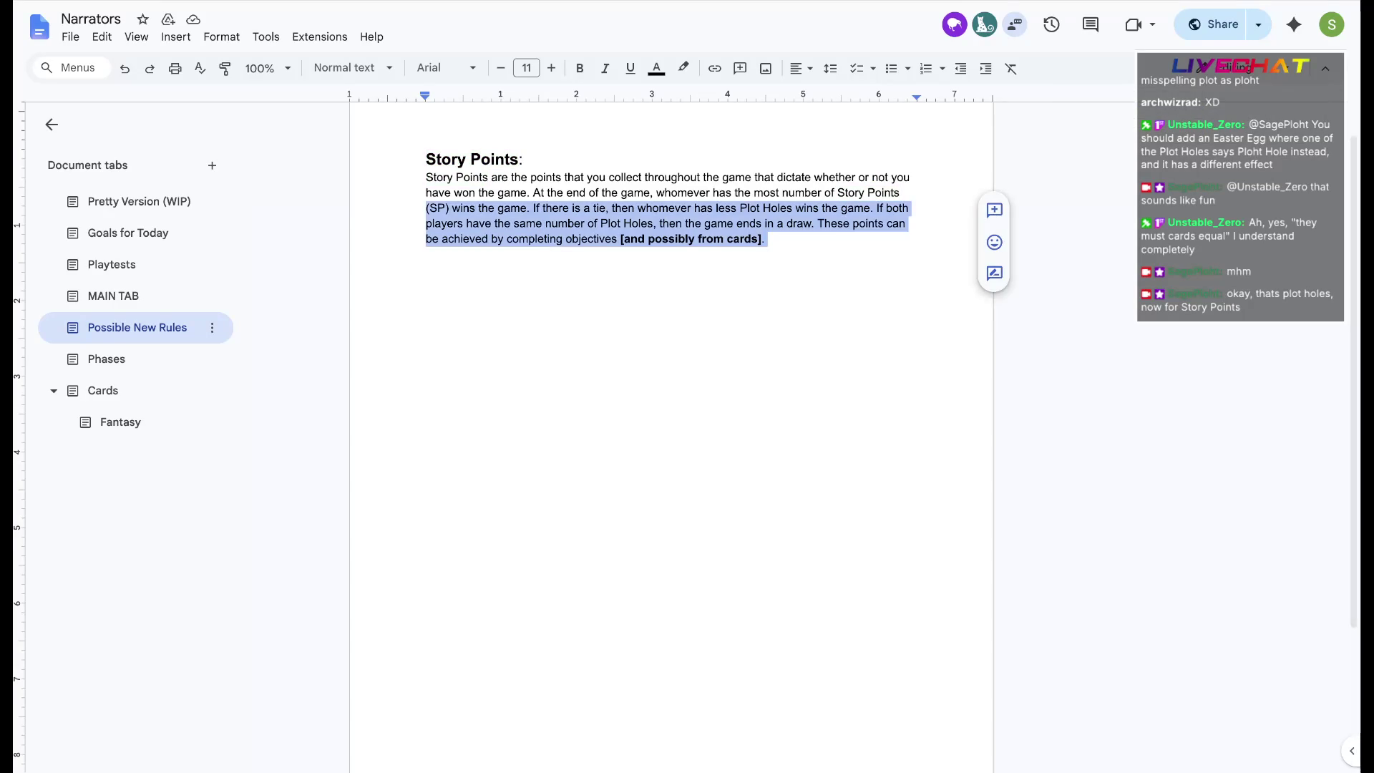
{"action": "key", "text": "shift+Up"}
{"action": "key", "text": "shift+Up"}
{"action": "key", "text": "ctrl+c"}
{"action": "key", "text": "Left"}
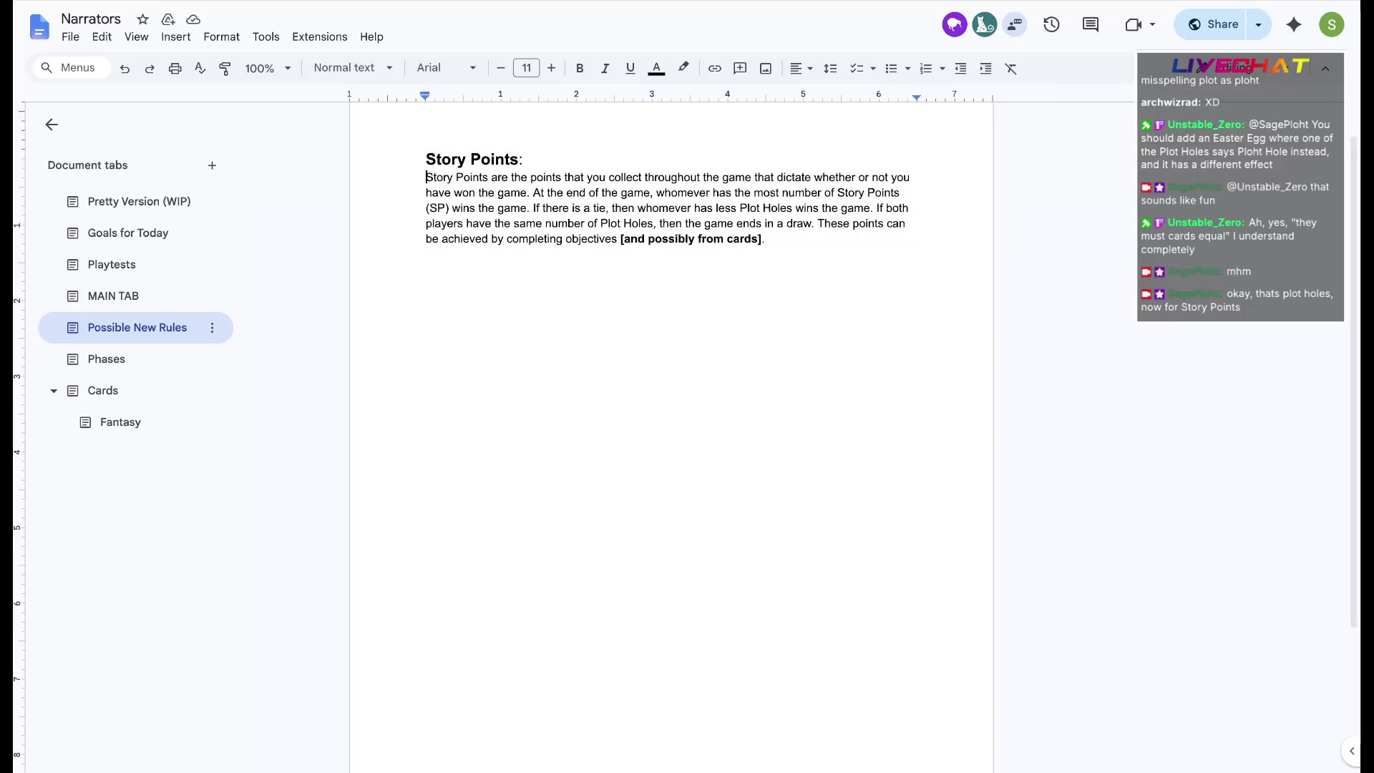
{"action": "scroll", "coordinate": [671, 429], "scroll_direction": "up", "scroll_amount": 1}
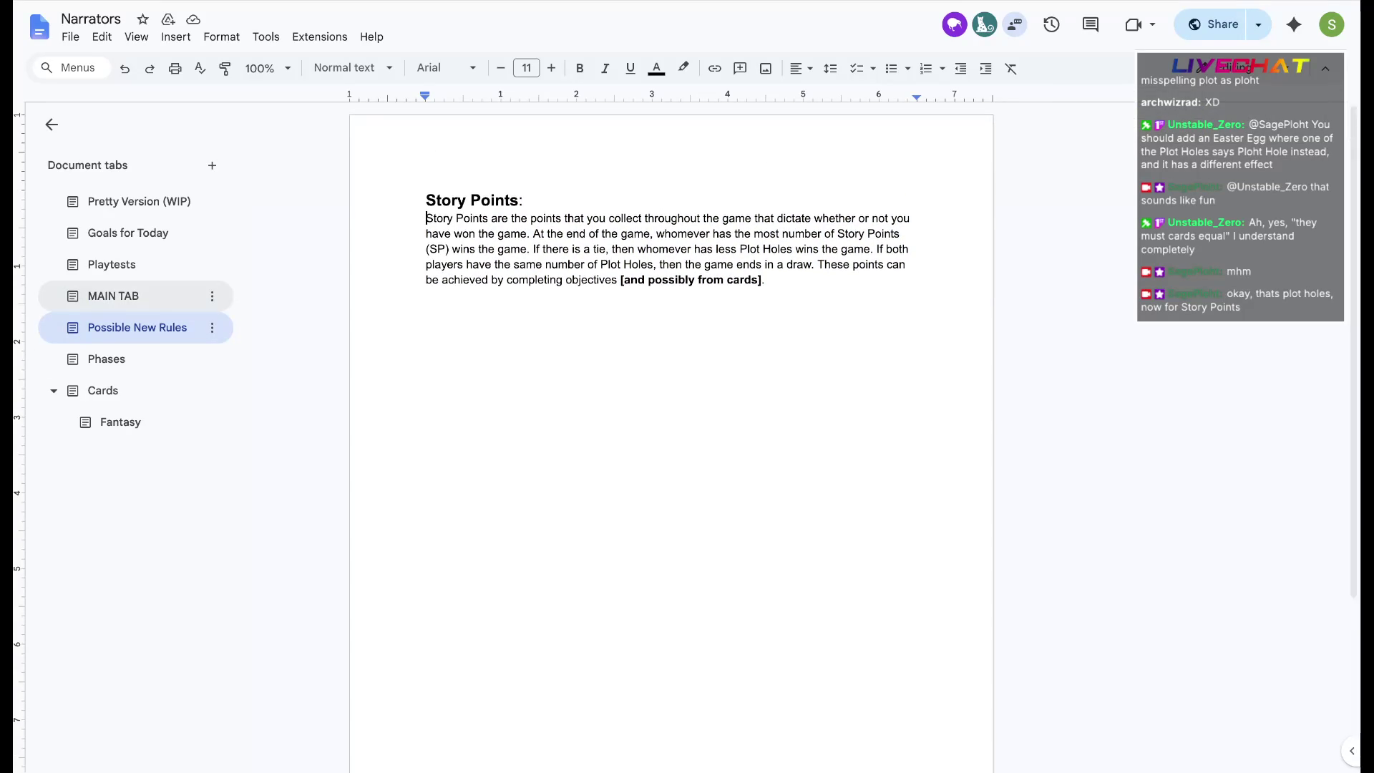
{"action": "left_click", "coordinate": [139, 200]}
{"action": "scroll", "coordinate": [671, 429], "scroll_direction": "down", "scroll_amount": 3}
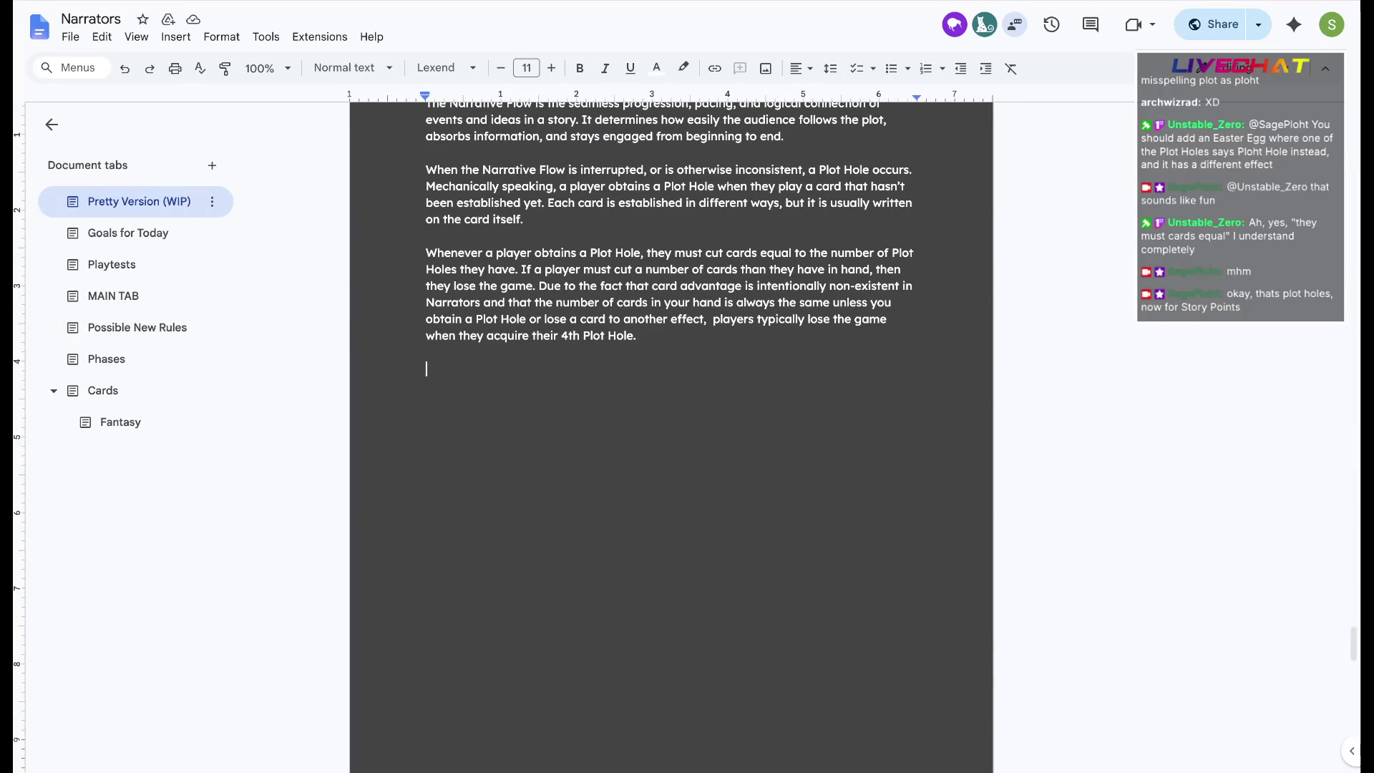
{"action": "type", "text": "While interrupting the Narrative "}
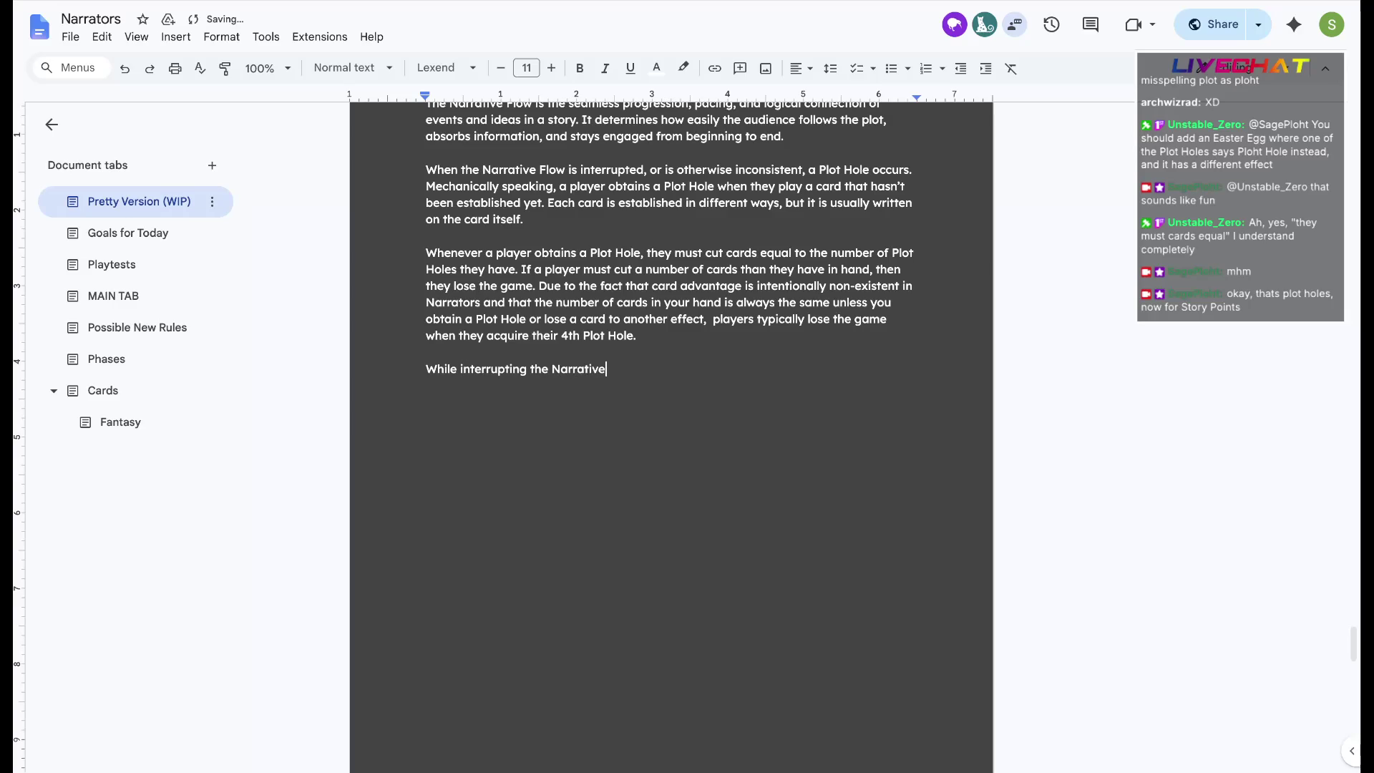
{"action": "type", "text": "Flow is "}
{"action": "type", "text": "detrimental to your game plans, following it "}
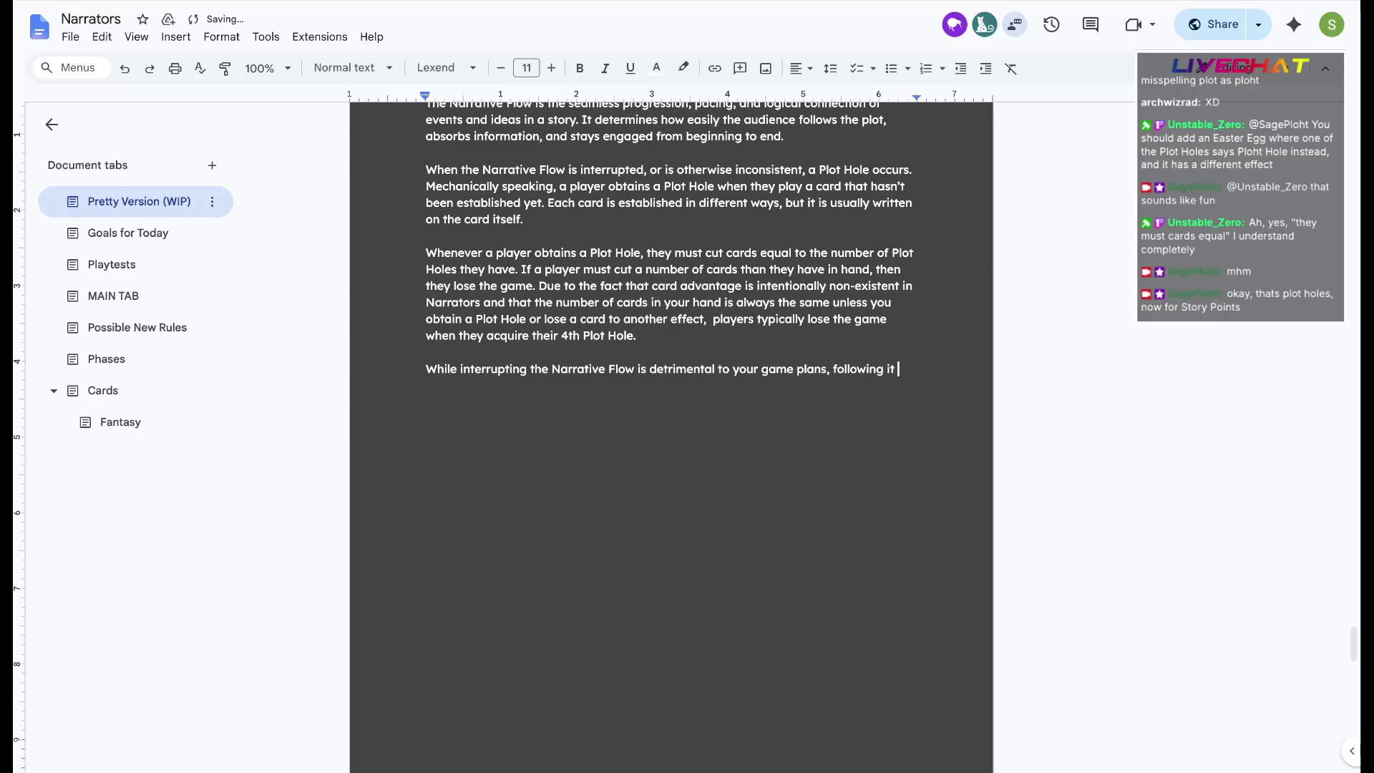
{"action": "type", "text": "is the goal. "}
{"action": "type", "text": "Whn"}
{"action": "type", "text": "never"}
Paste the Story Points description above the new sentence, matching the document's style
{"action": "left_click", "coordinate": [645, 336]}
{"action": "key", "text": "Return"}
{"action": "key", "text": "Return"}
{"action": "key", "text": "ctrl+v"}
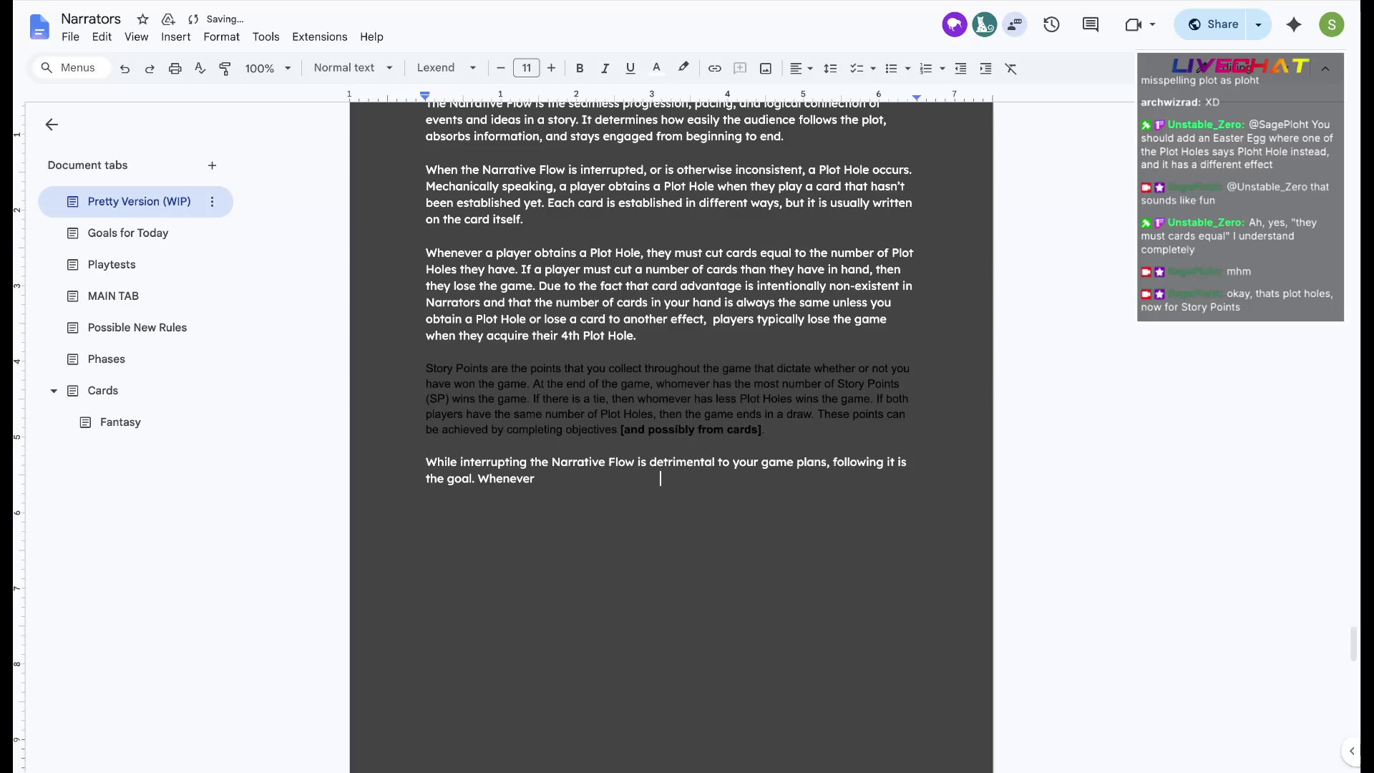
{"action": "key", "text": "ctrl+z"}
{"action": "key", "text": "ctrl+shift+v"}
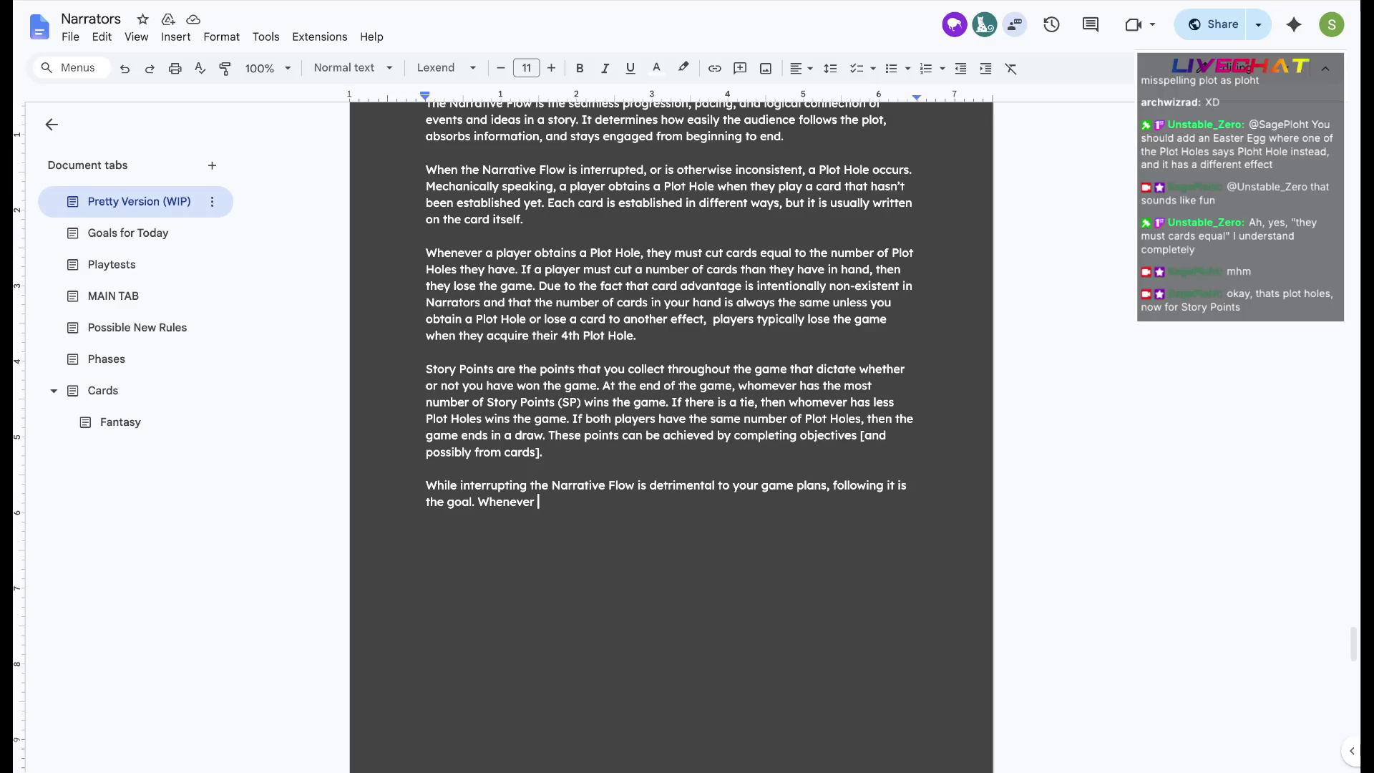
{"action": "type", "text": "a player completes teh"}
Finish the paragraph on earning Story Points per Act and winning, fixing 'teh' and a stray phrase
{"action": "key", "text": "BackSpace"}
{"action": "key", "text": "BackSpace"}
{"action": "type", "text": "he objective of an Act they "}
{"action": "type", "text": "gain a certa"}
{"action": "key", "text": "BackSpace"}
{"action": "key", "text": "BackSpace"}
{"action": "key", "text": "BackSpace"}
{"action": "key", "text": "BackSpace"}
{"action": "key", "text": "BackSpace"}
{"action": "key", "text": "BackSpace"}
{"action": "key", "text": "BackSpace"}
{"action": "type", "text": "Story Points. "}
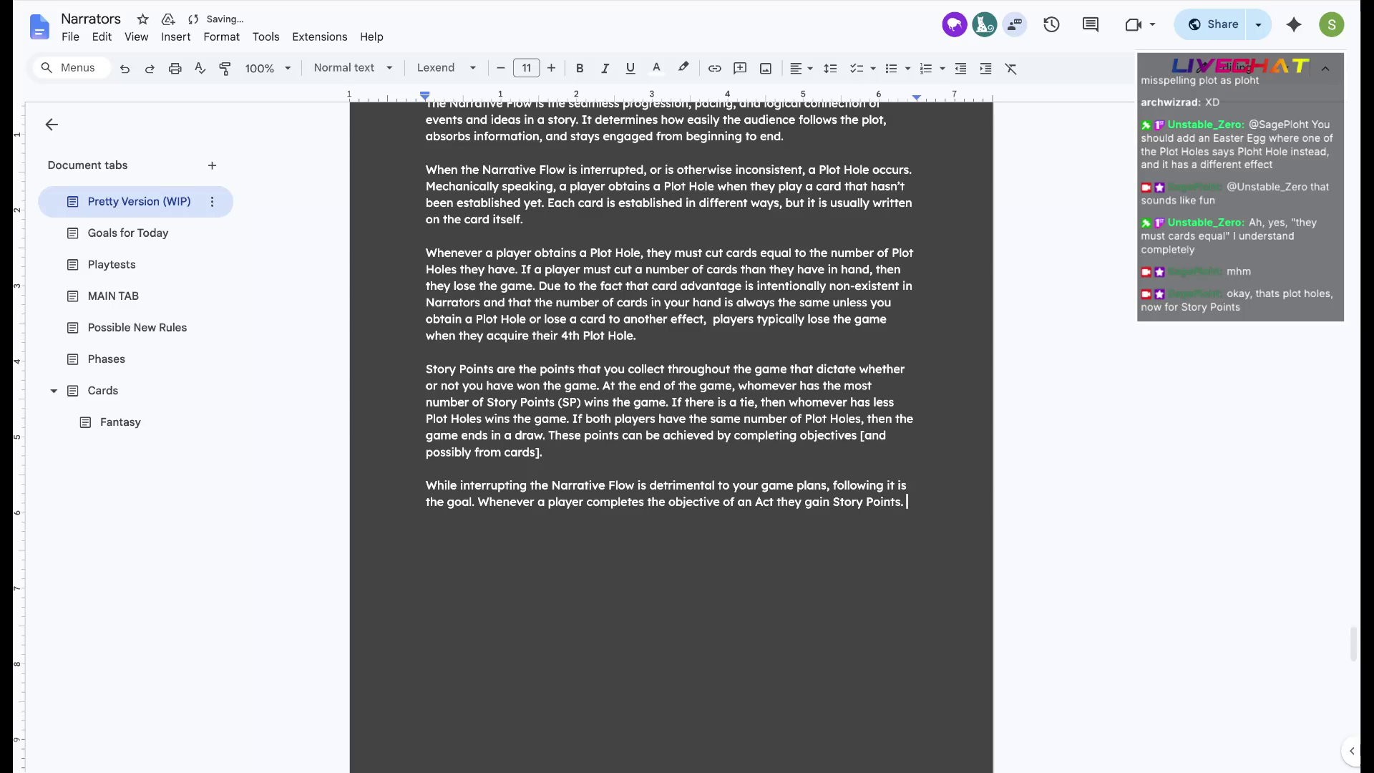
{"action": "type", "text": "Story Points are vital t"}
{"action": "key", "text": "BackSpace"}
{"action": "key", "text": "BackSpace"}
{"action": "key", "text": "BackSpace"}
{"action": "key", "text": "BackSpace"}
{"action": "key", "text": "BackSpace"}
{"action": "key", "text": "BackSpace"}
{"action": "key", "text": "BackSpace"}
{"action": "key", "text": "BackSpace"}
{"action": "key", "text": "BackSpace"}
{"action": "key", "text": "BackSpace"}
{"action": "key", "text": "BackSpace"}
{"action": "key", "text": "BackSpace"}
{"action": "key", "text": "BackSpace"}
{"action": "key", "text": "BackSpace"}
{"action": "key", "text": "BackSpace"}
{"action": "key", "text": "BackSpace"}
{"action": "type", "text": "At"}
{"action": "type", "text": "the end of the game, whomever has the most number of Story Point"}
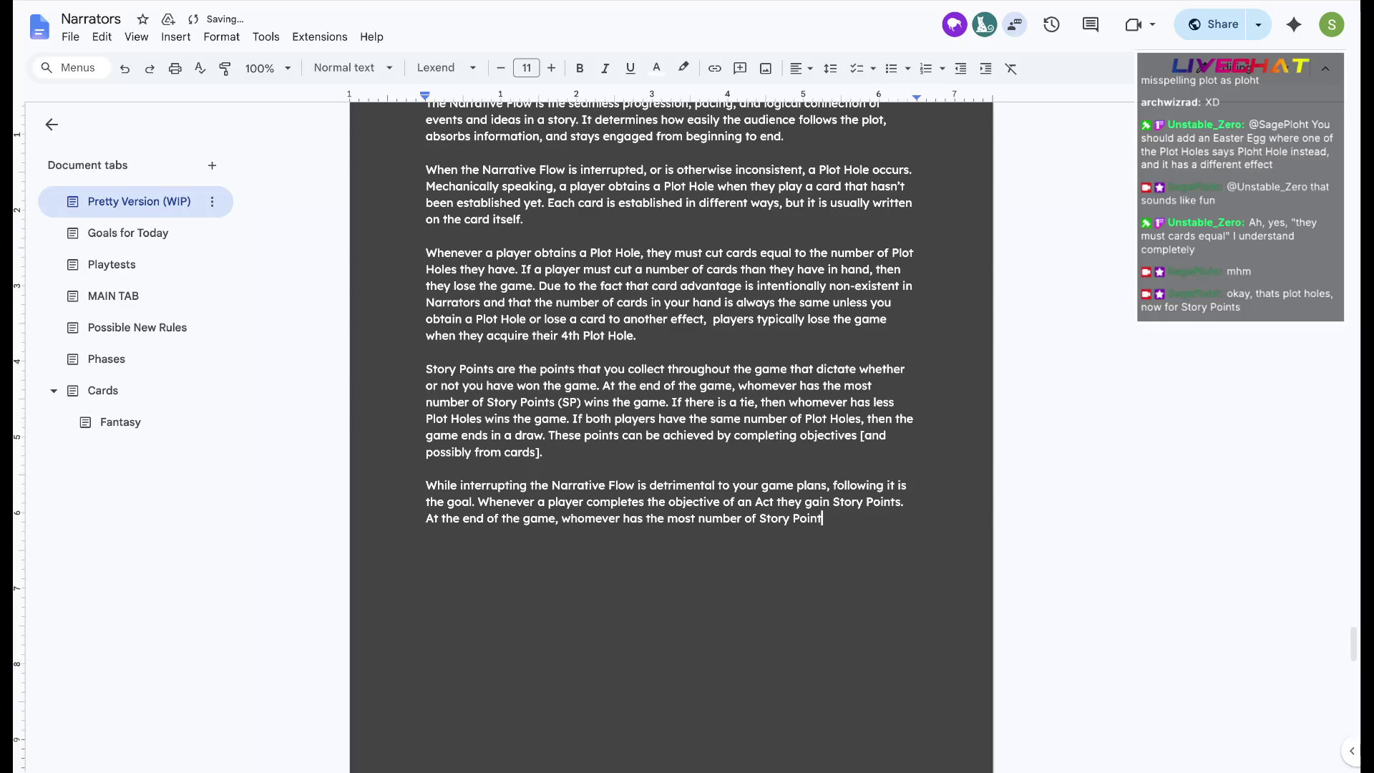
{"action": "type", "text": "s wins the game."}
{"action": "scroll", "coordinate": [671, 430], "scroll_direction": "up", "scroll_amount": 10}
{"action": "scroll", "coordinate": [671, 430], "scroll_direction": "up", "scroll_amount": 10}
{"action": "scroll", "coordinate": [671, 430], "scroll_direction": "down", "scroll_amount": 5}
{"action": "scroll", "coordinate": [670, 429], "scroll_direction": "down", "scroll_amount": 5}
{"action": "scroll", "coordinate": [671, 430], "scroll_direction": "down", "scroll_amount": 1}
{"action": "scroll", "coordinate": [671, 429], "scroll_direction": "up", "scroll_amount": 1}
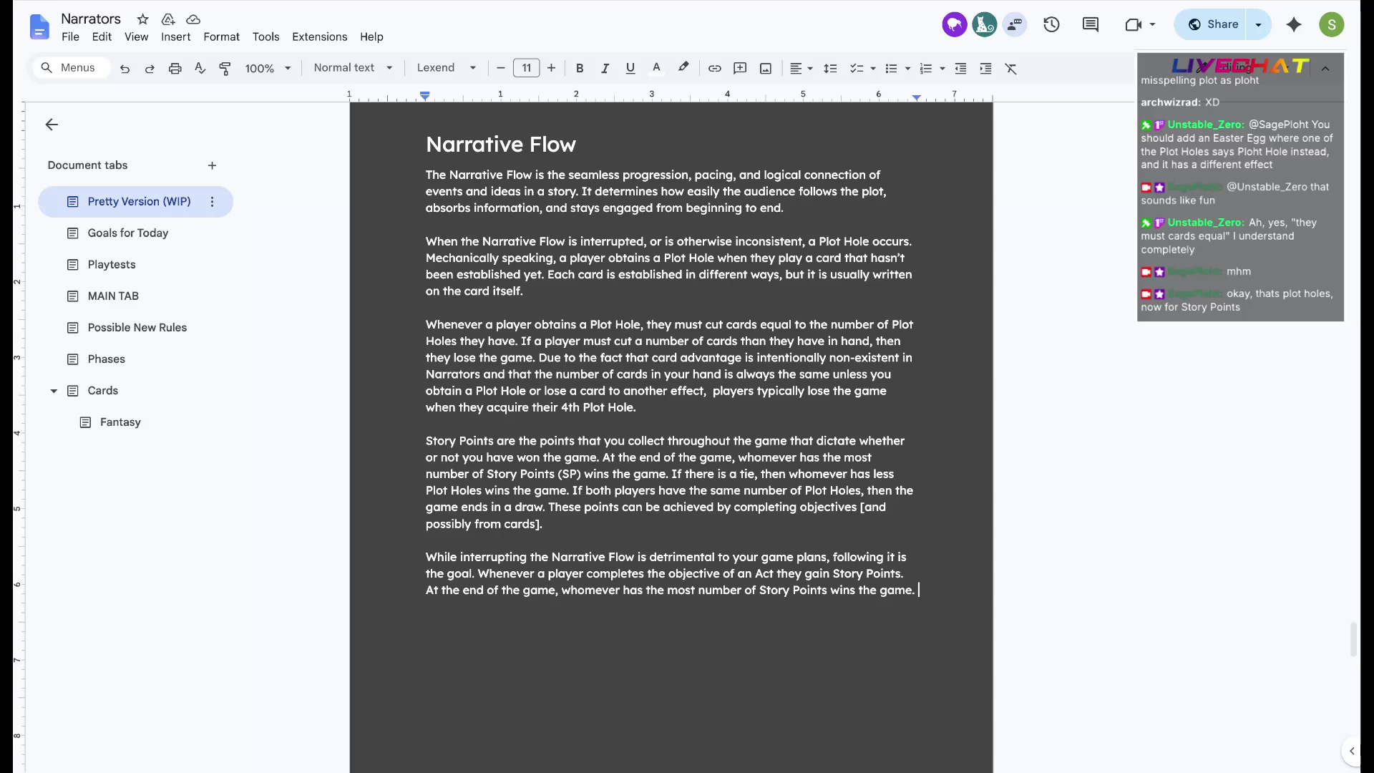
{"action": "key", "text": "Return"}
{"action": "type", "text": "If both players"}
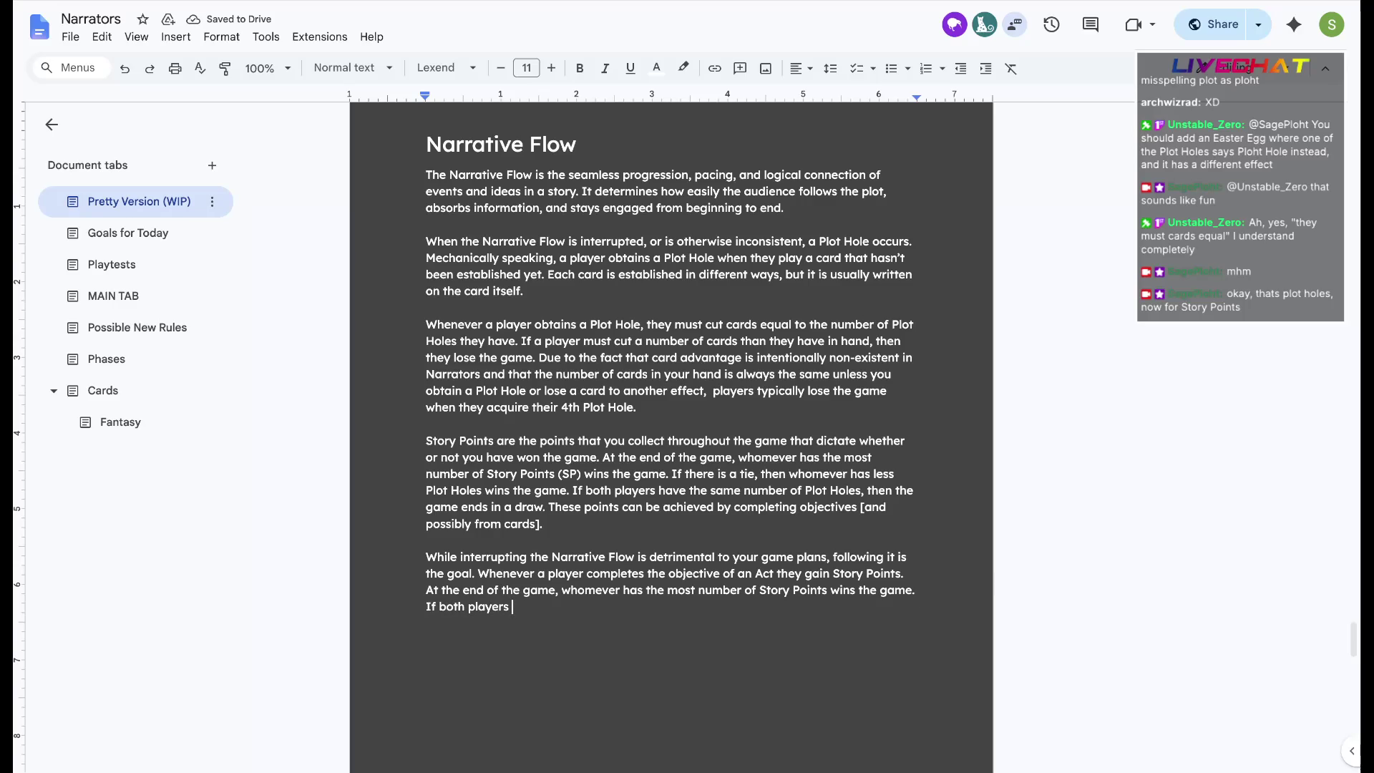
Reuse the tie and draw sentences after 'If both players' and edit them into the new paragraph
{"action": "left_click", "coordinate": [575, 491]}
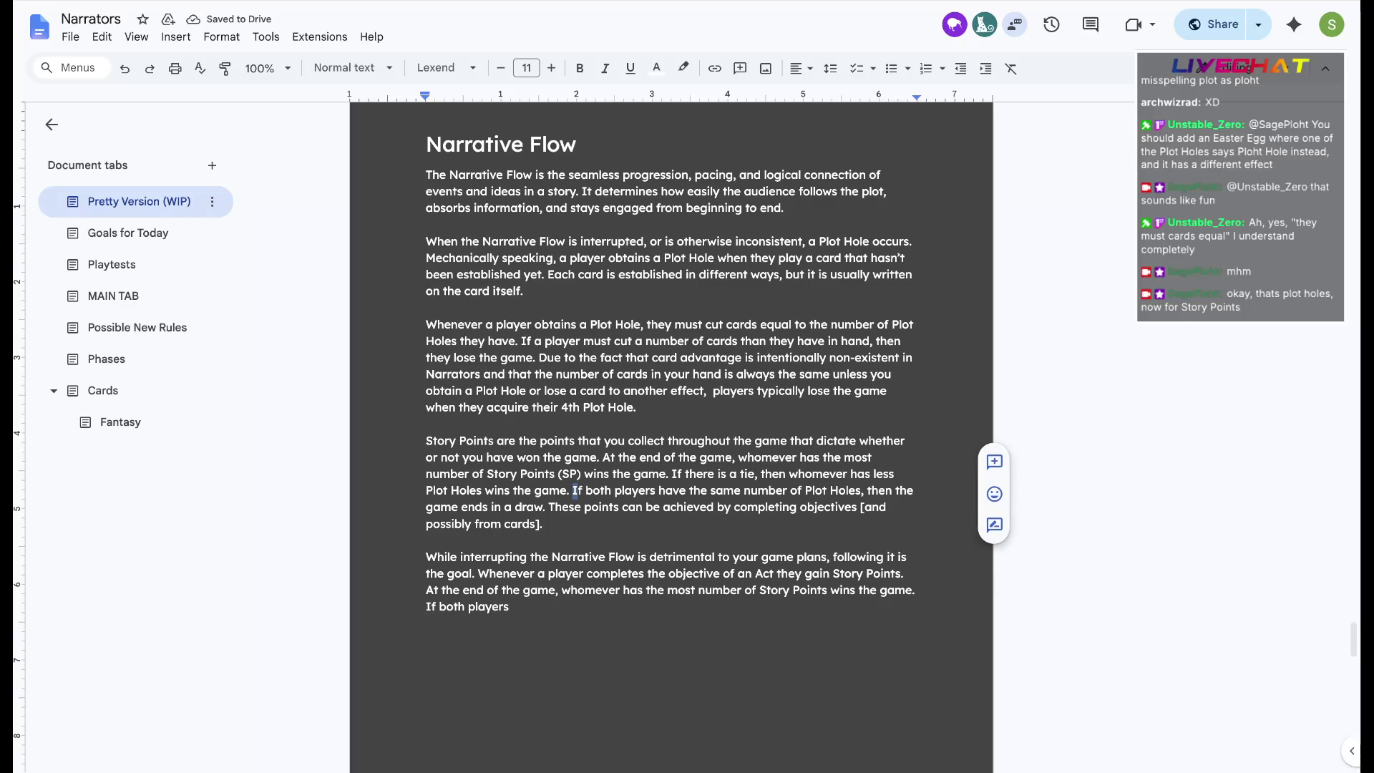
{"action": "left_click_drag", "start_coordinate": [673, 474], "coordinate": [546, 507]}
{"action": "key", "text": "ctrl+c"}
{"action": "key", "text": "ctrl+End"}
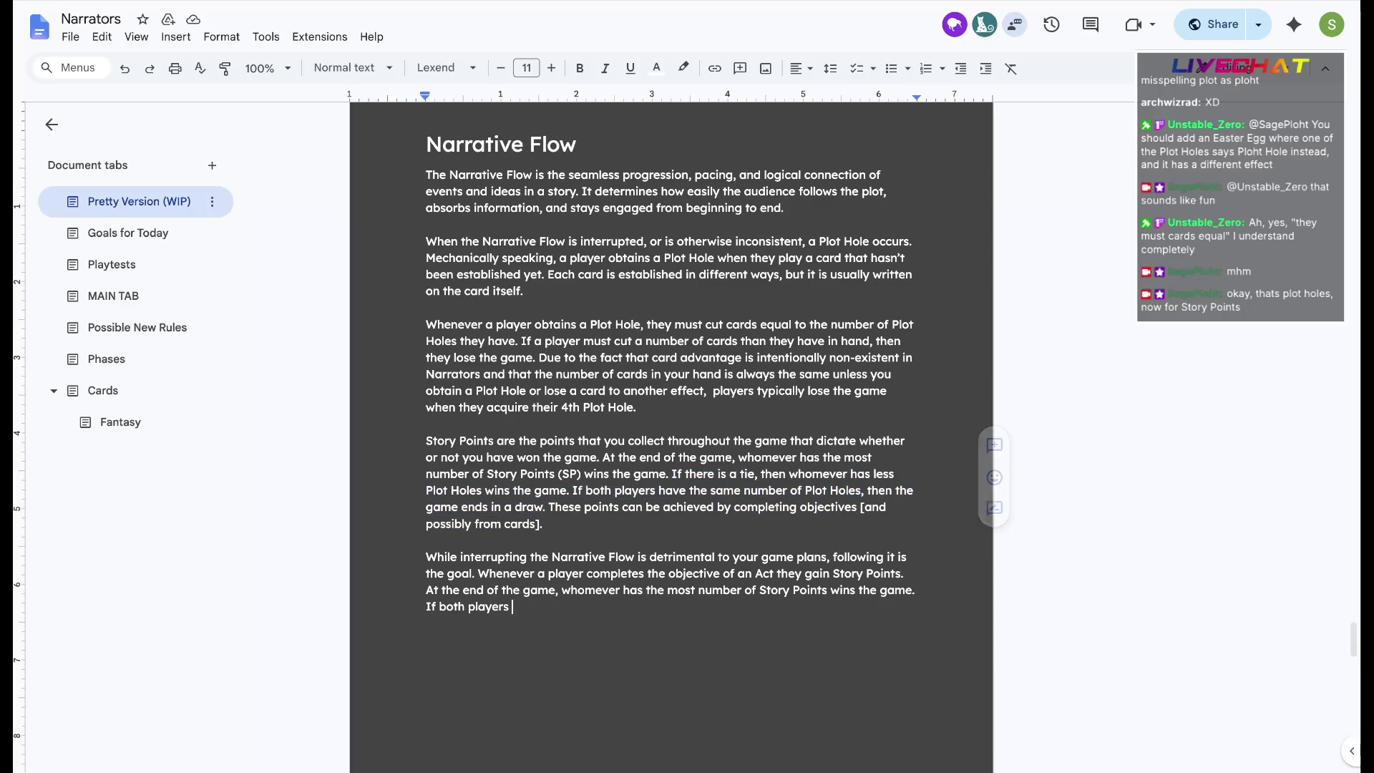
{"action": "key", "text": "ctrl+v"}
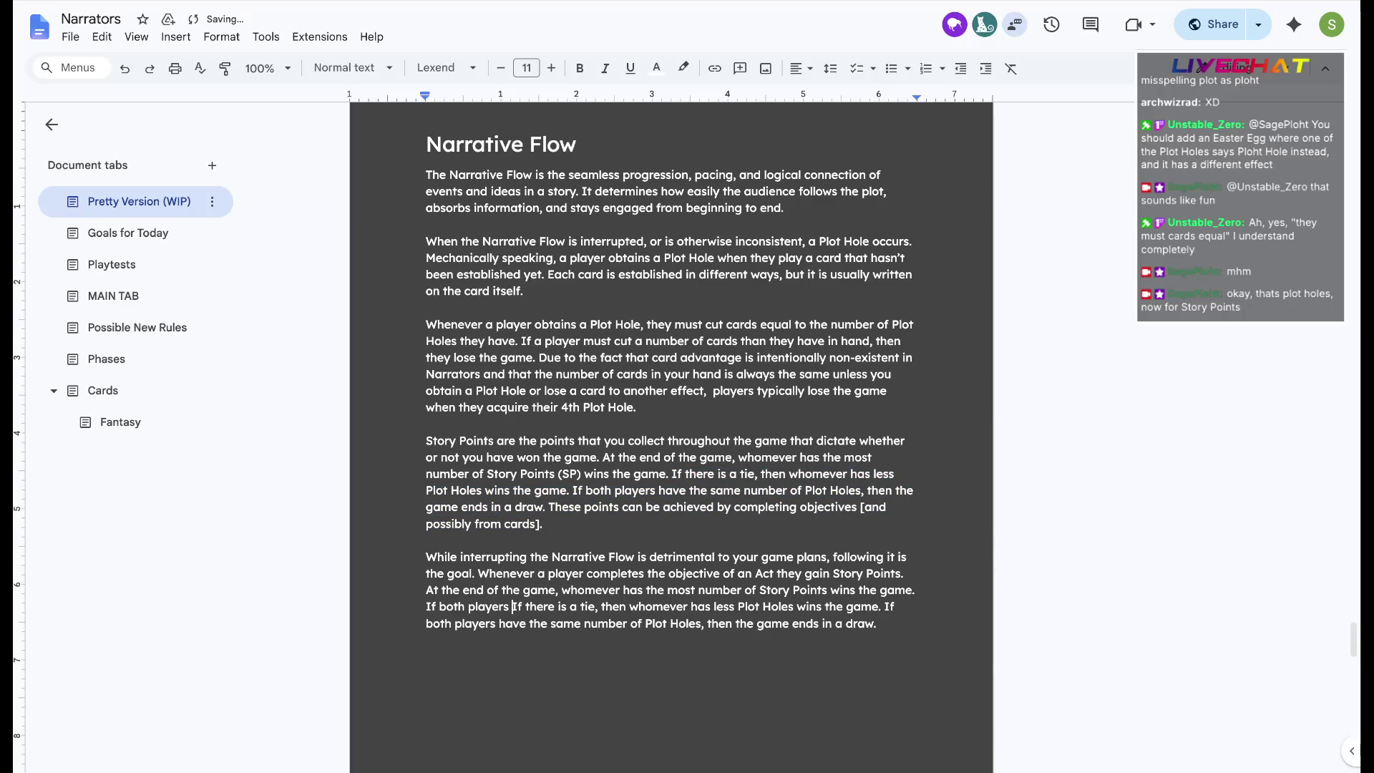
{"action": "key", "text": "ctrl+shift+Right"}
{"action": "key", "text": "ctrl+shift+Right"}
{"action": "key", "text": "ctrl+shift+Right"}
{"action": "key", "text": "ctrl+shift+Right"}
{"action": "type", "text": "h players"}
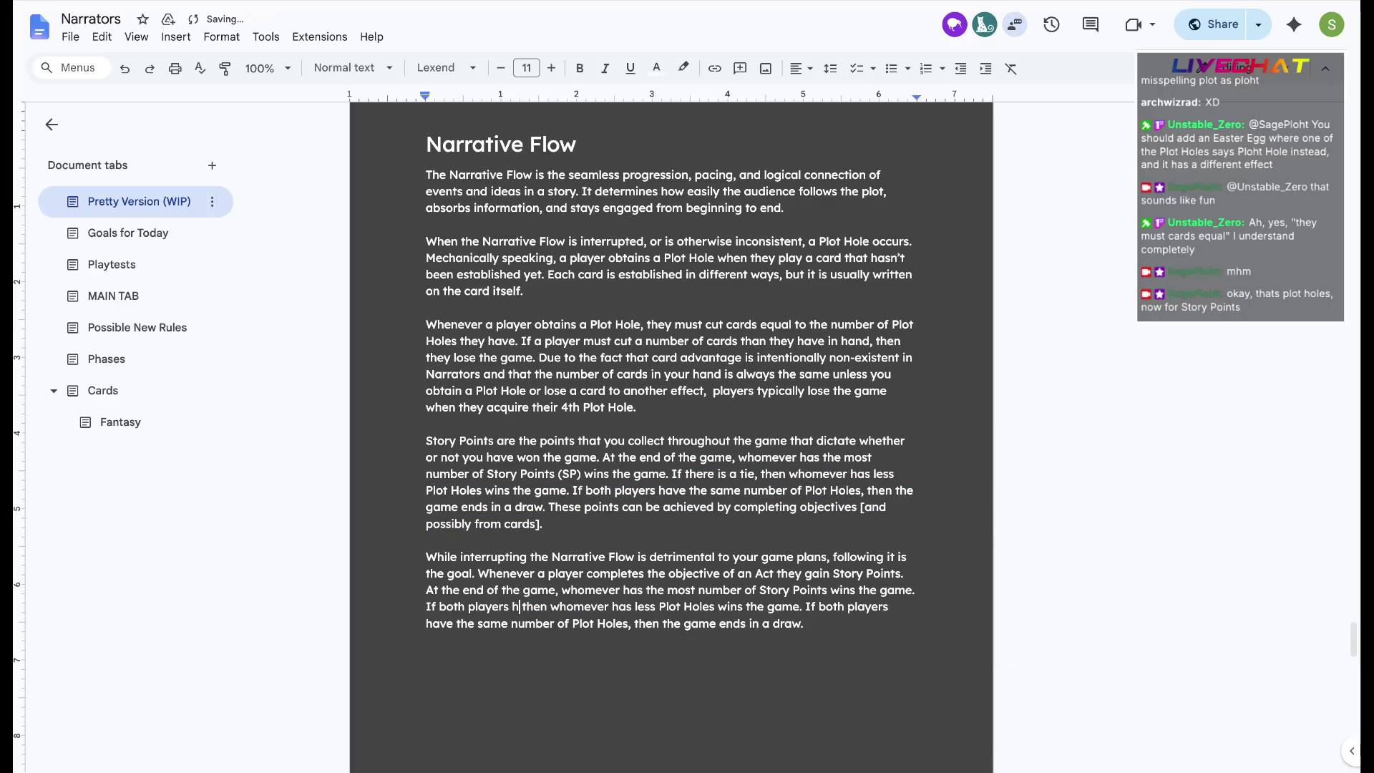
{"action": "type", "text": "ave the same number of Story Points"}
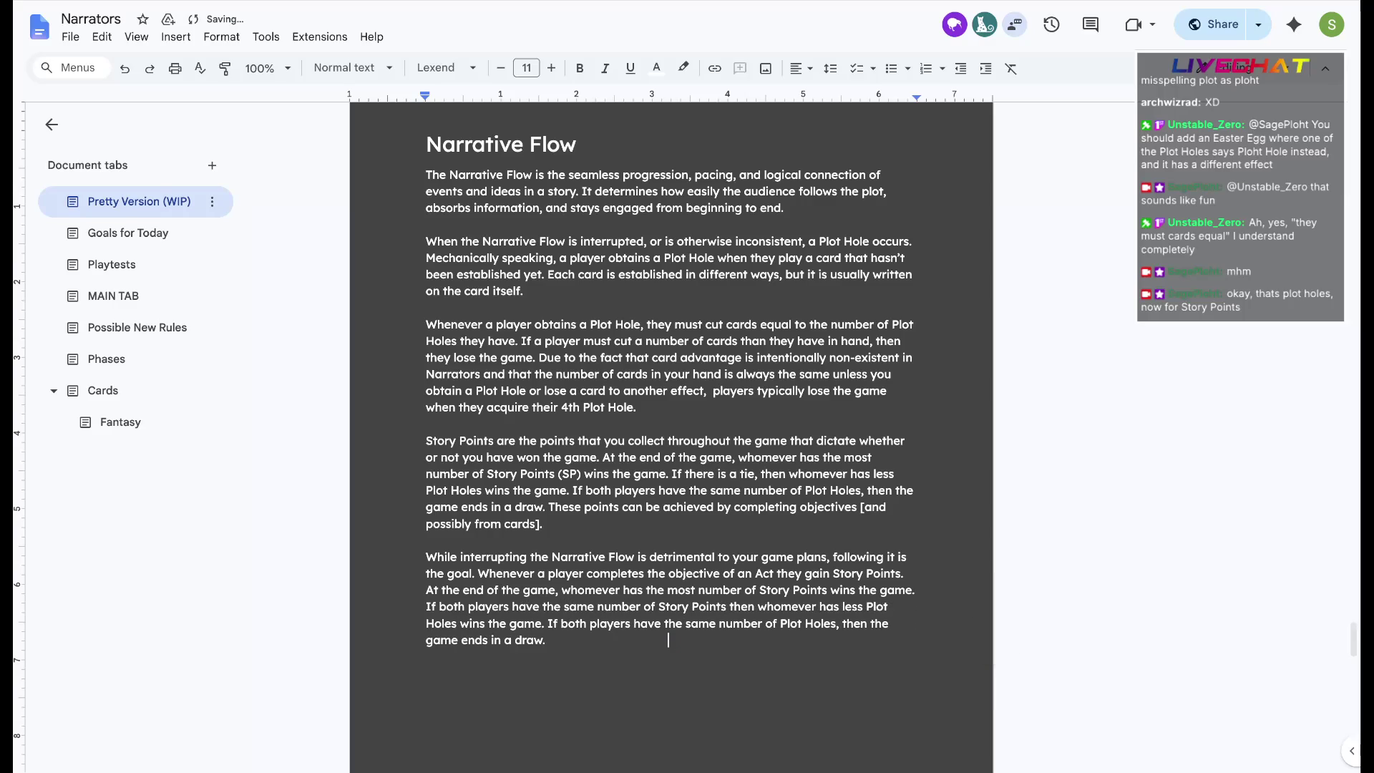
{"action": "type", "text": ","}
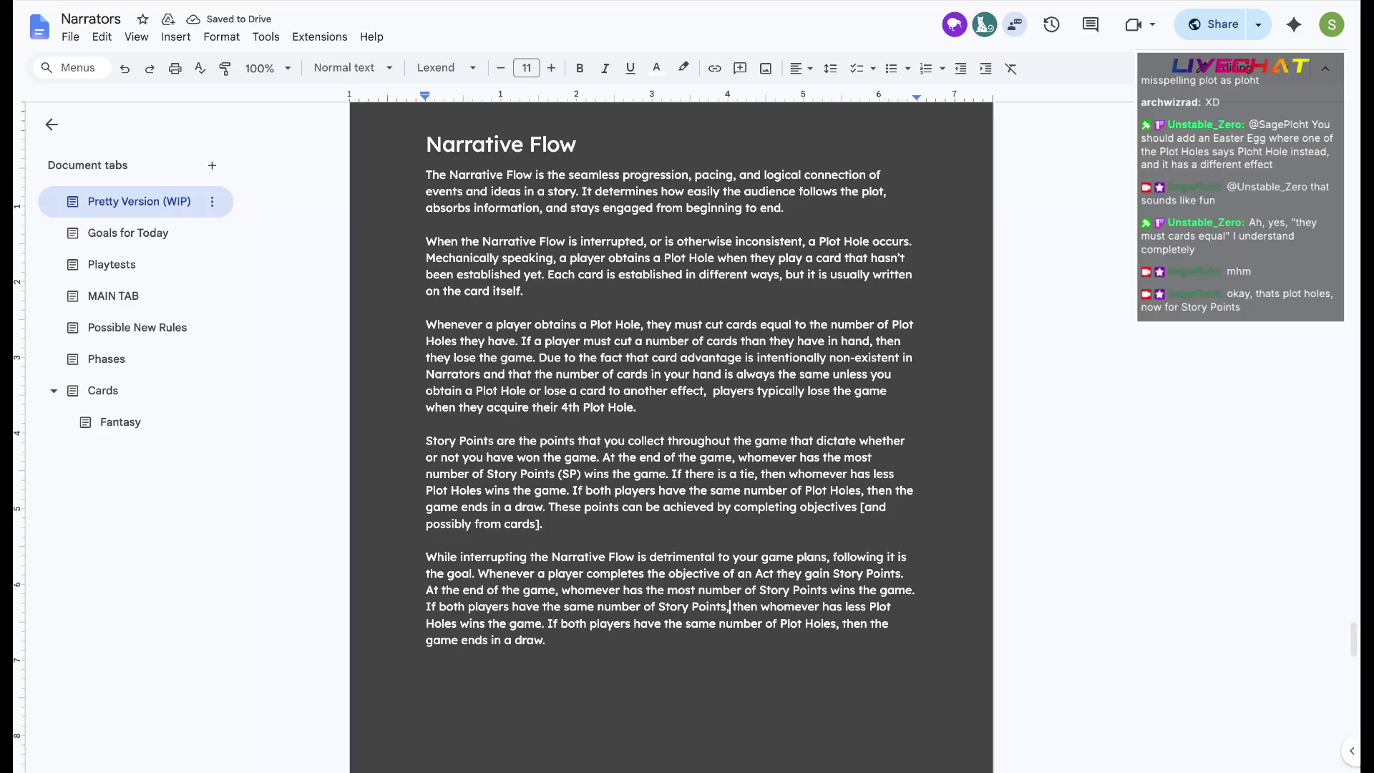
{"action": "left_click_drag", "start_coordinate": [548, 623], "coordinate": [545, 640]}
{"action": "key", "text": "ctrl+v"}
{"action": "key", "text": "ctrl+z"}
{"action": "key", "text": "ctrl+v"}
{"action": "key", "text": "ctrl+z"}
{"action": "key", "text": "ctrl+v"}
Delete the borrowed Story Points description paragraph and start a new paragraph below
{"action": "left_click_drag", "start_coordinate": [541, 524], "coordinate": [427, 441]}
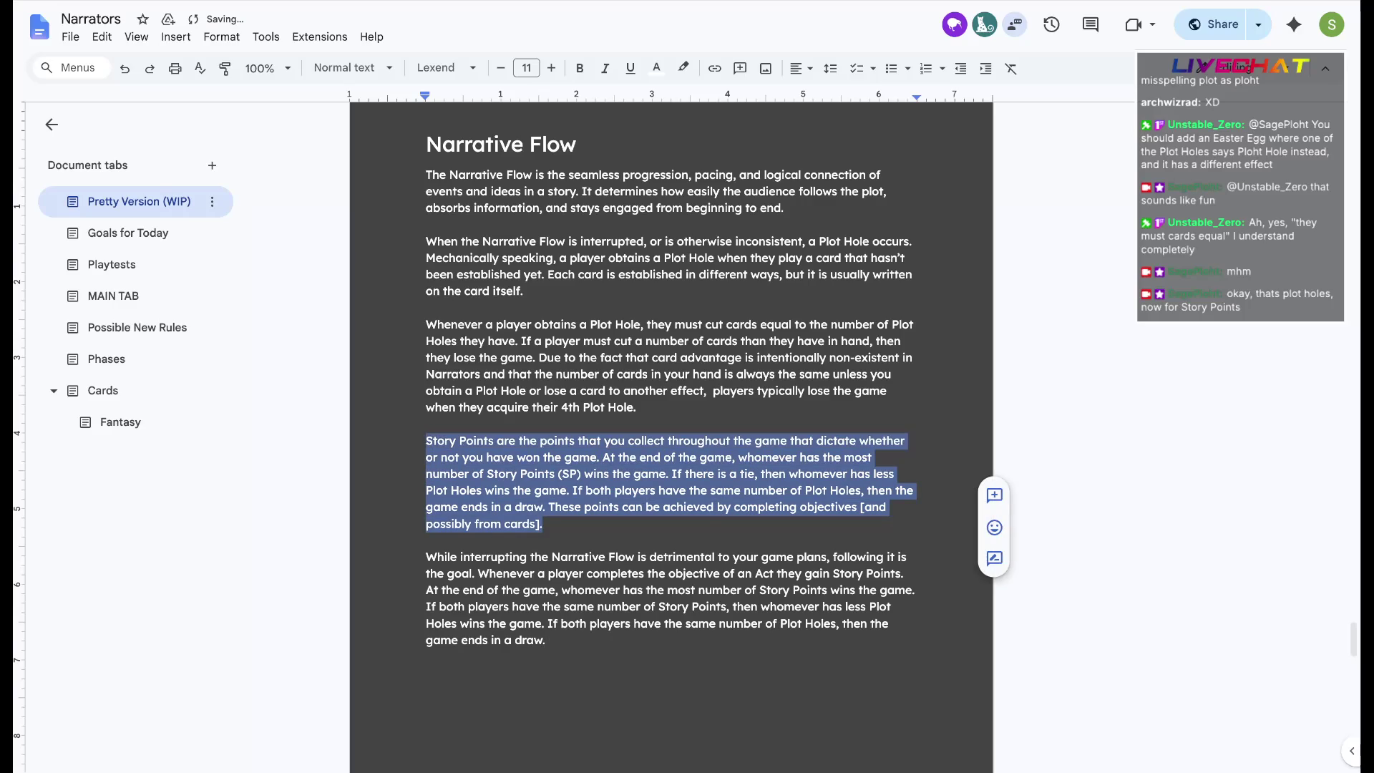
{"action": "key", "text": "BackSpace"}
{"action": "key", "text": "BackSpace"}
{"action": "key", "text": "BackSpace"}
{"action": "key", "text": "ctrl+End"}
{"action": "key", "text": "Return"}
{"action": "key", "text": "Return"}
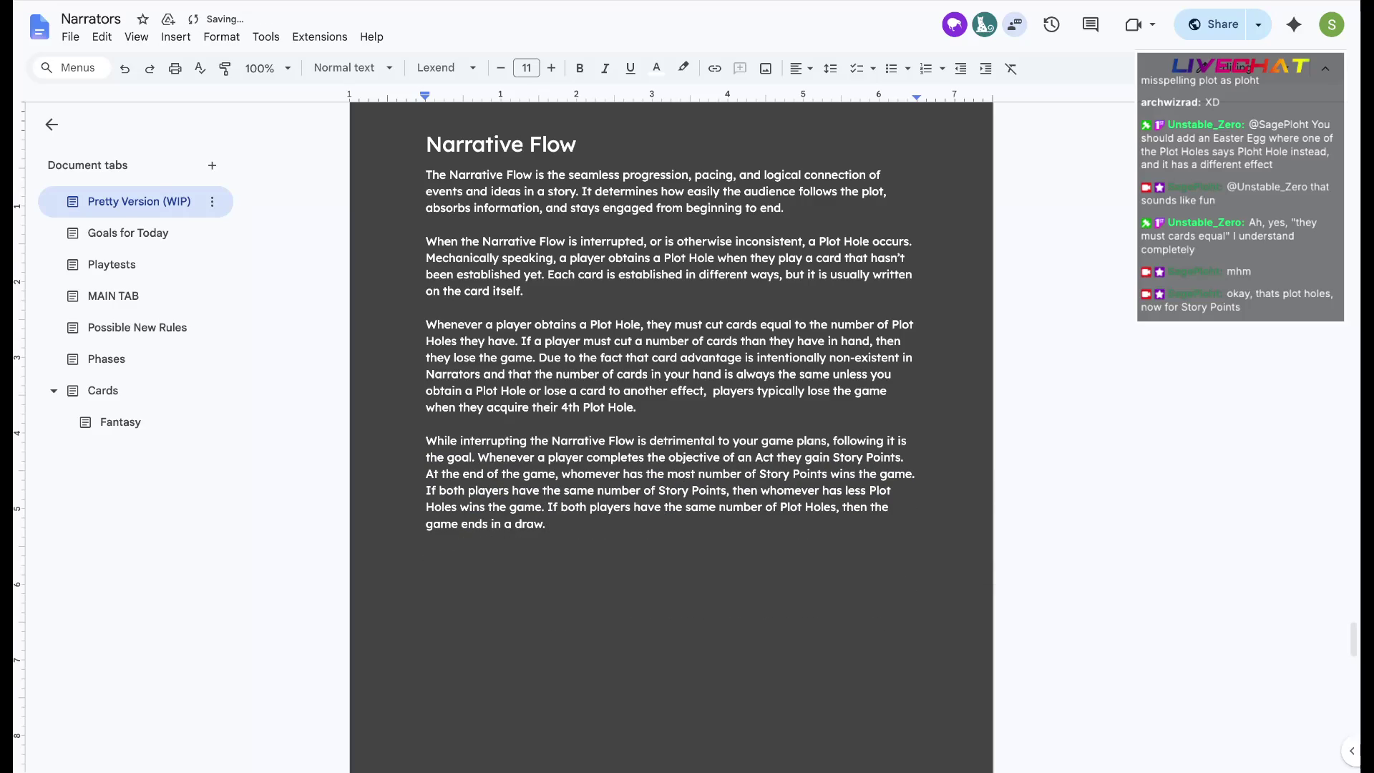
{"action": "type", "text": "Each Act"}
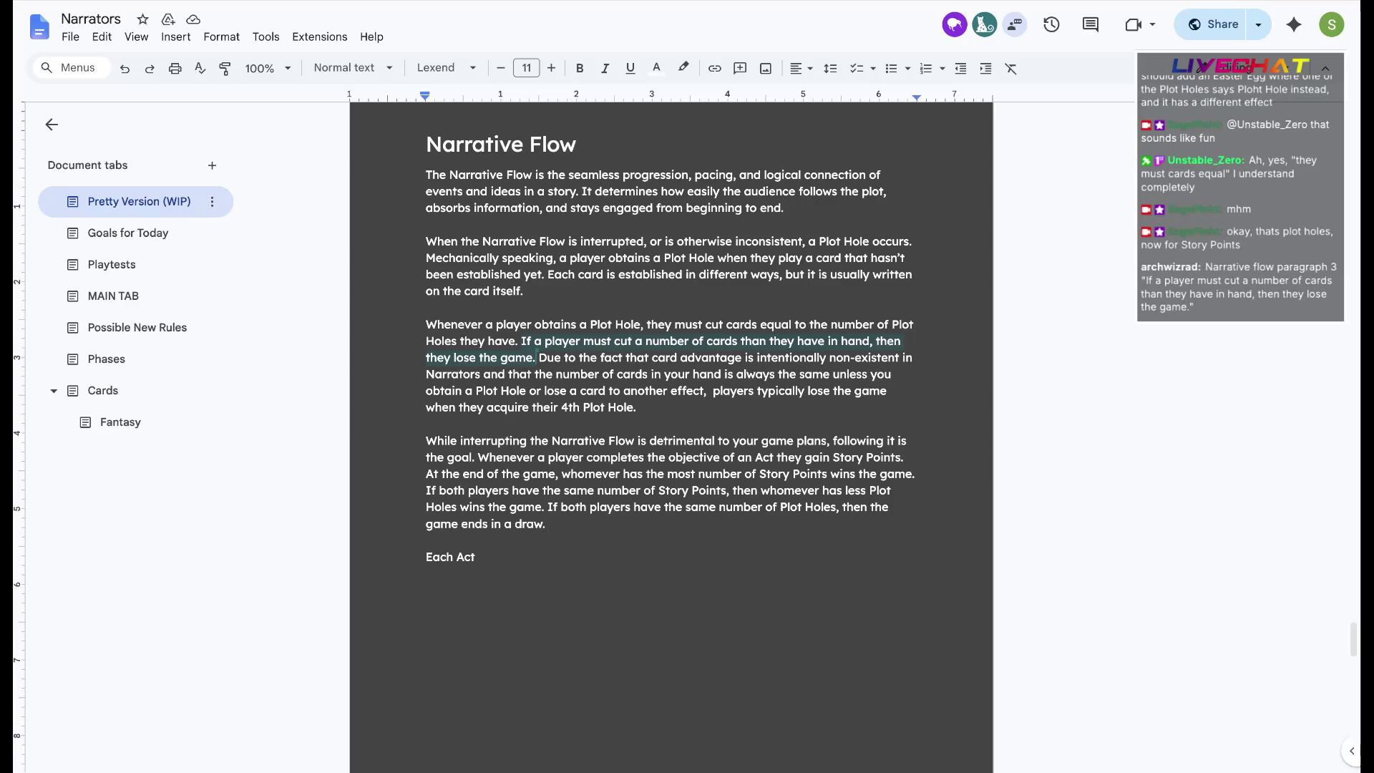
{"action": "type", "text": "provides different amounts of Story Points on completion. "}
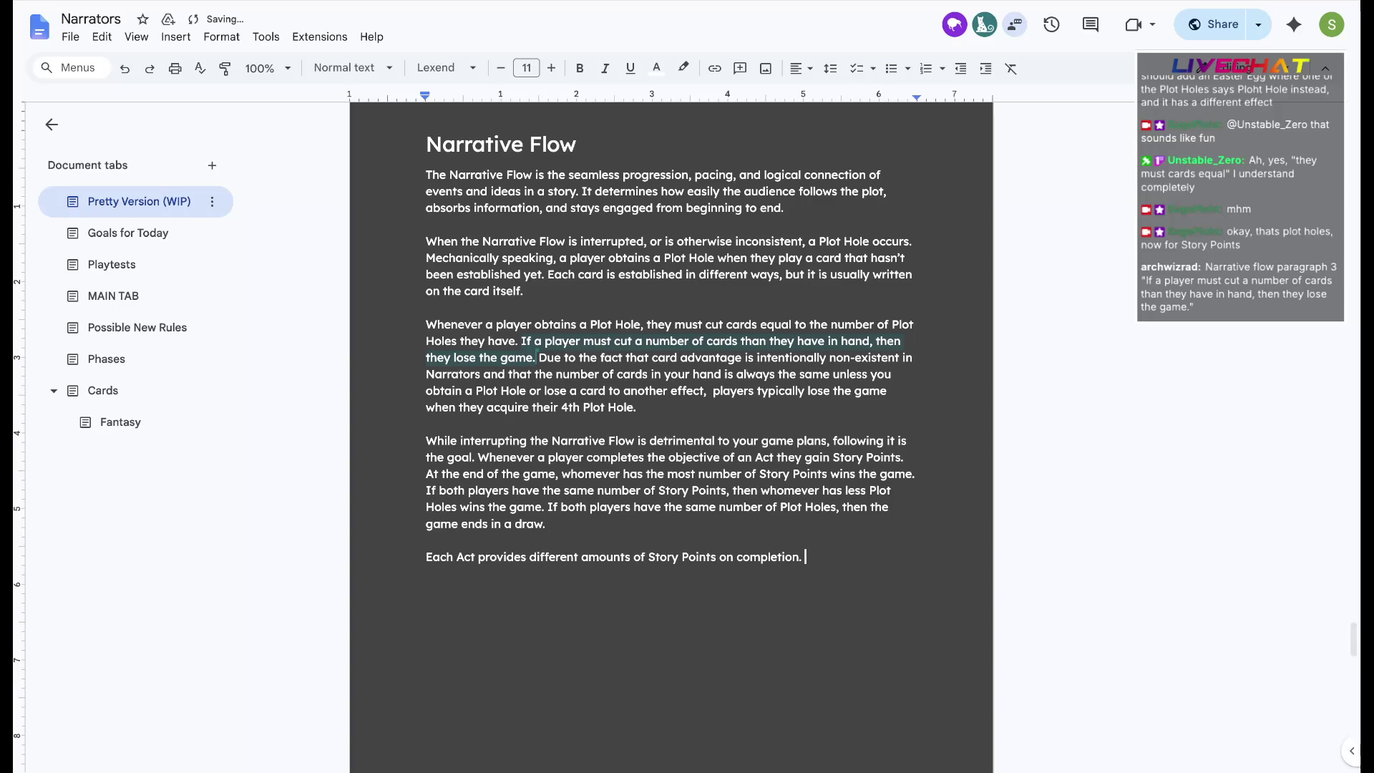
{"action": "type", "text": "The Exposition Act "}
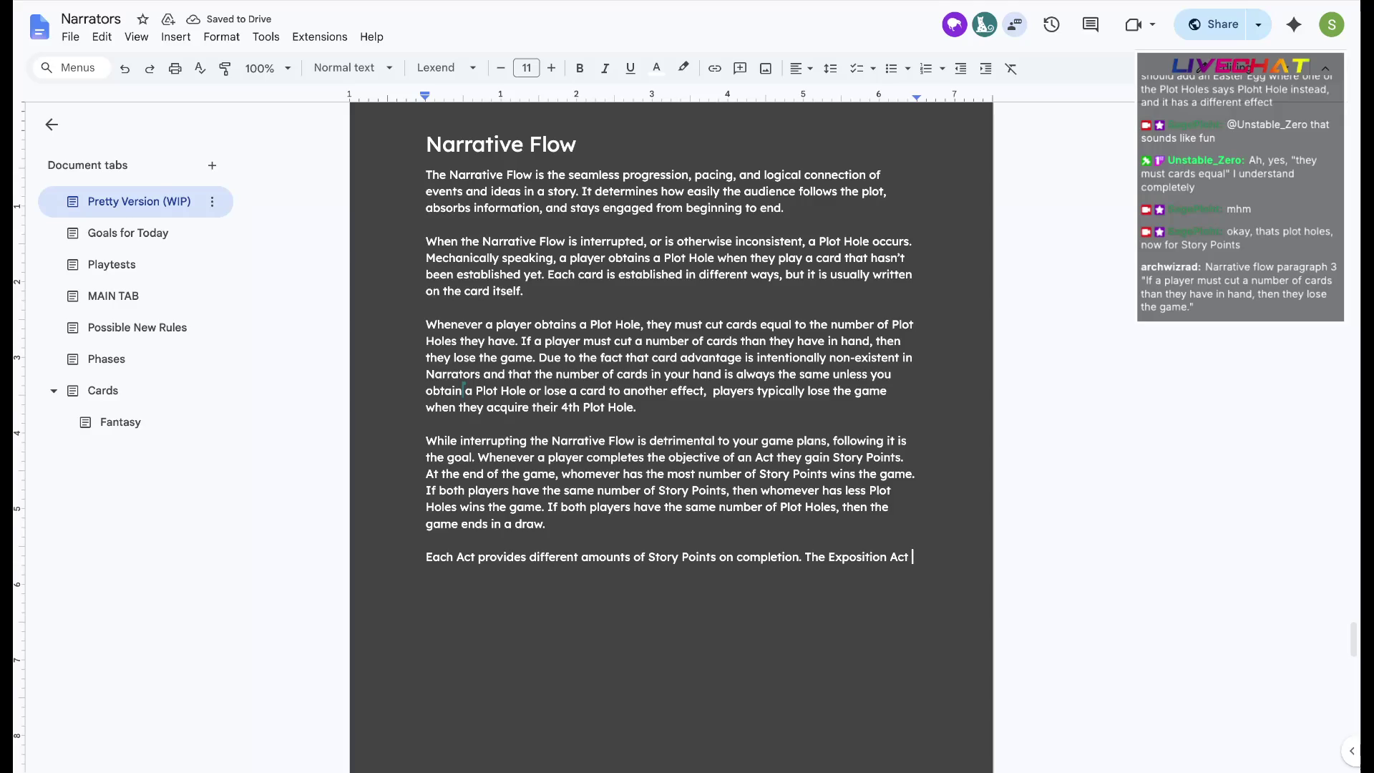
{"action": "type", "text": "rewards the player with "}
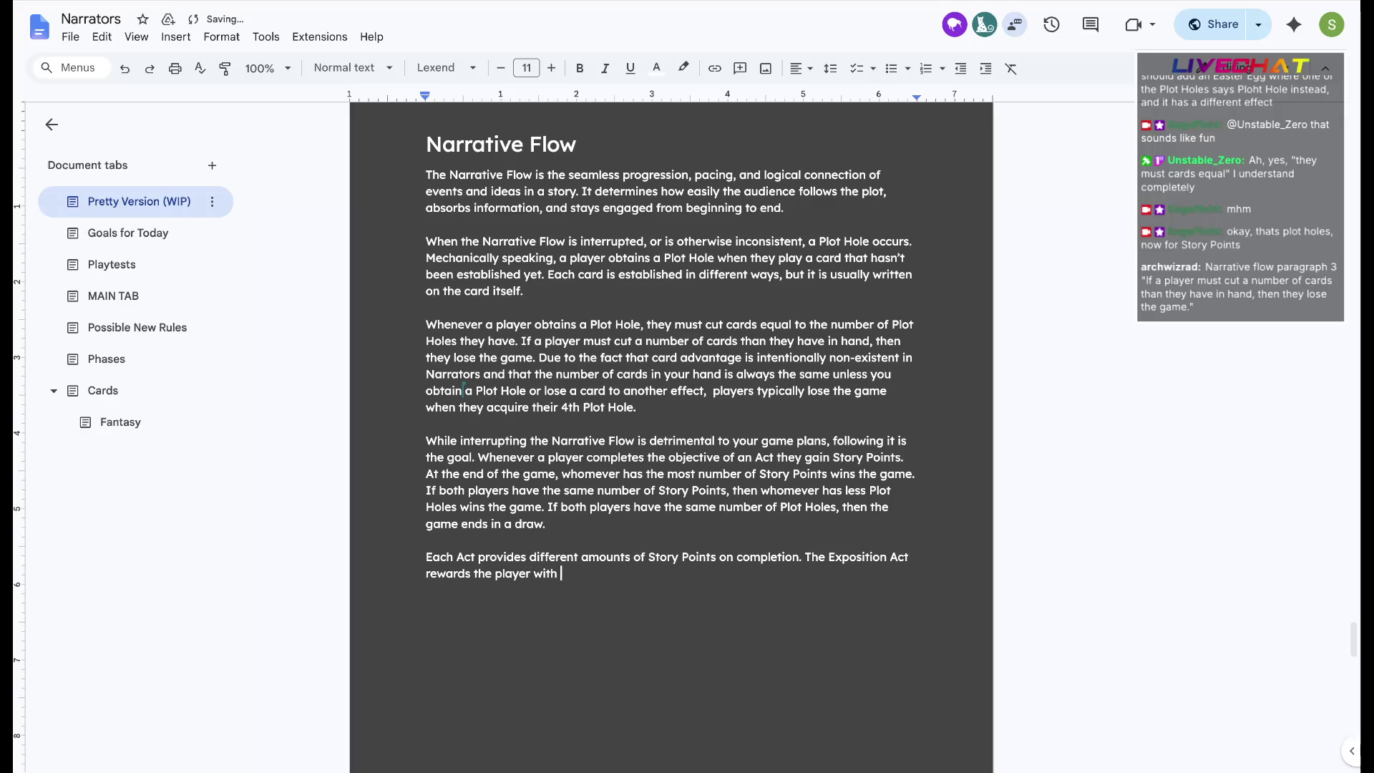
{"action": "type", "text": "X "}
{"action": "type", "text": "SP"}
Place the cursor where the '(SP)' abbreviation is introduced after Story Points
{"action": "left_click", "coordinate": [902, 457]}
{"action": "type", "text": "(SP)"}
Change 'rewards' to 'reward' and add the Rising Action, Falling Action and Resolution clause
{"action": "left_click", "coordinate": [709, 573]}
{"action": "key", "text": "shift+Up"}
{"action": "key", "text": "Right"}
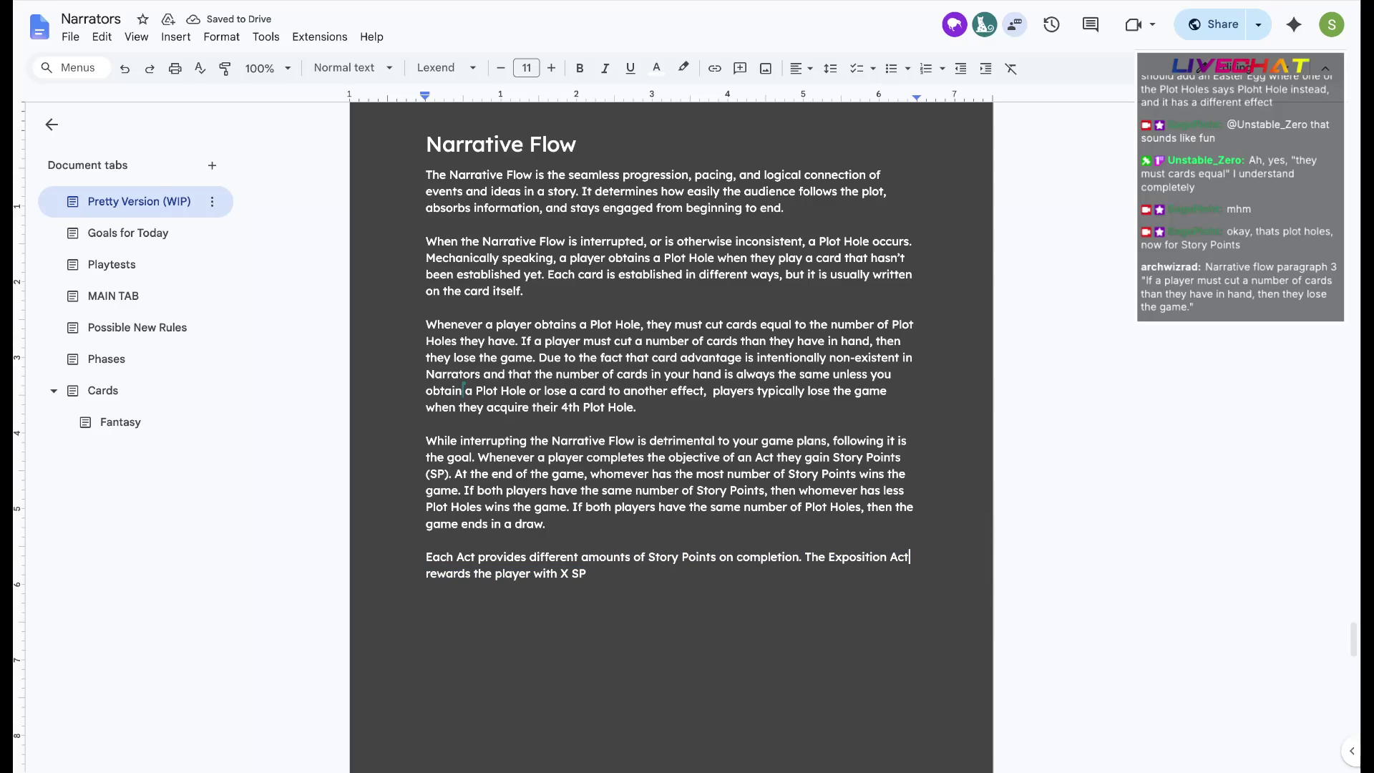
{"action": "type", "text": "and Clim "}
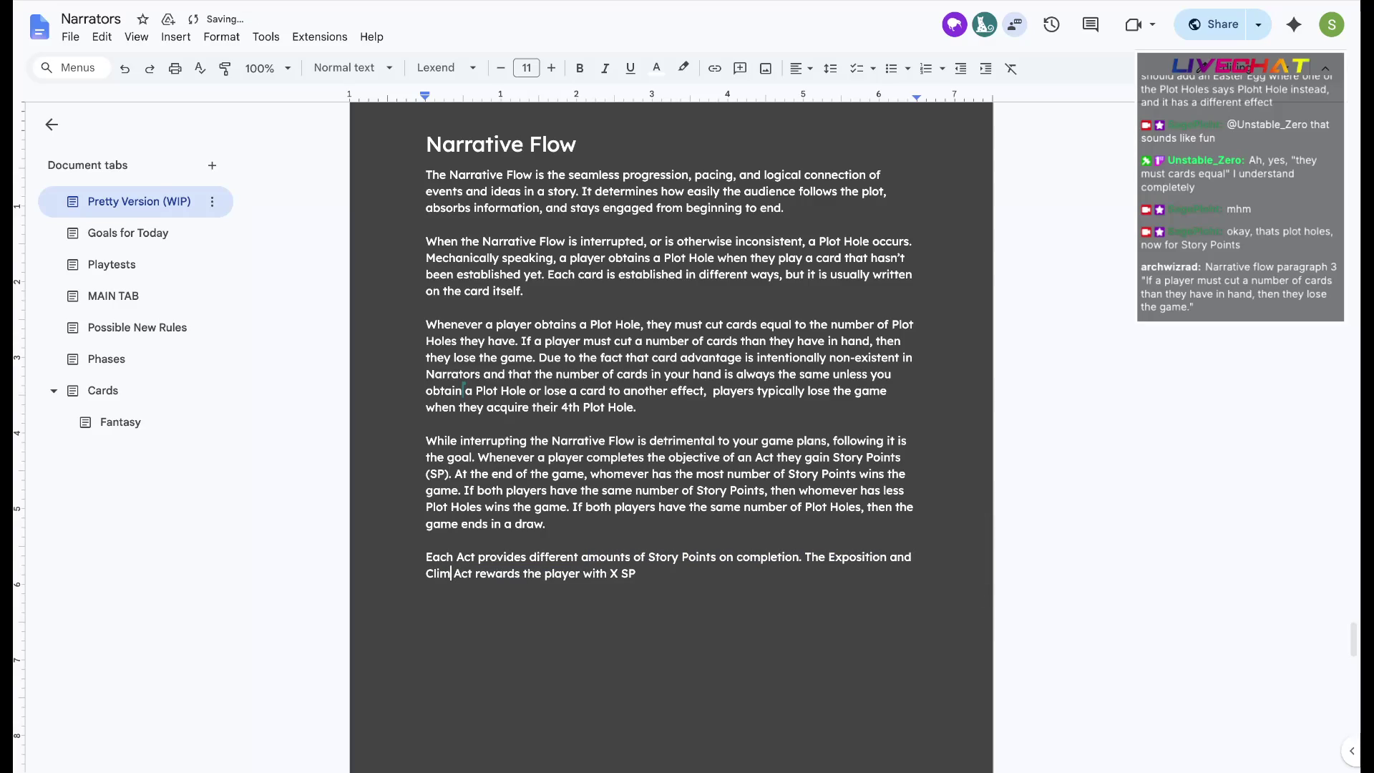
{"action": "type", "text": "ax"}
{"action": "key", "text": "Right"}
{"action": "key", "text": "Right"}
{"action": "key", "text": "Right"}
{"action": "type", "text": "s"}
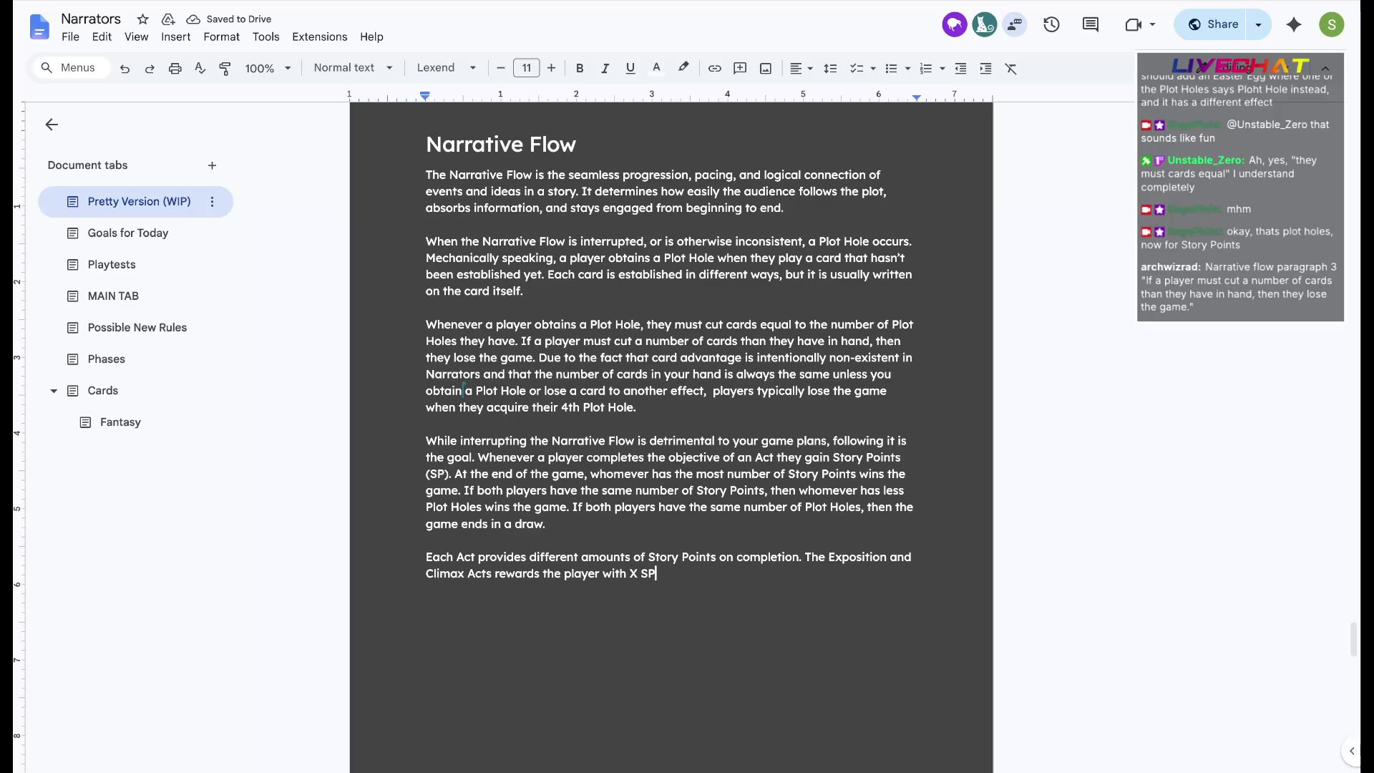
{"action": "key", "text": "ctrl+Left"}
{"action": "key", "text": "ctrl+Left"}
{"action": "key", "text": "ctrl+Left"}
{"action": "key", "text": "Left"}
{"action": "key", "text": "BackSpace"}
{"action": "key", "text": "End"}
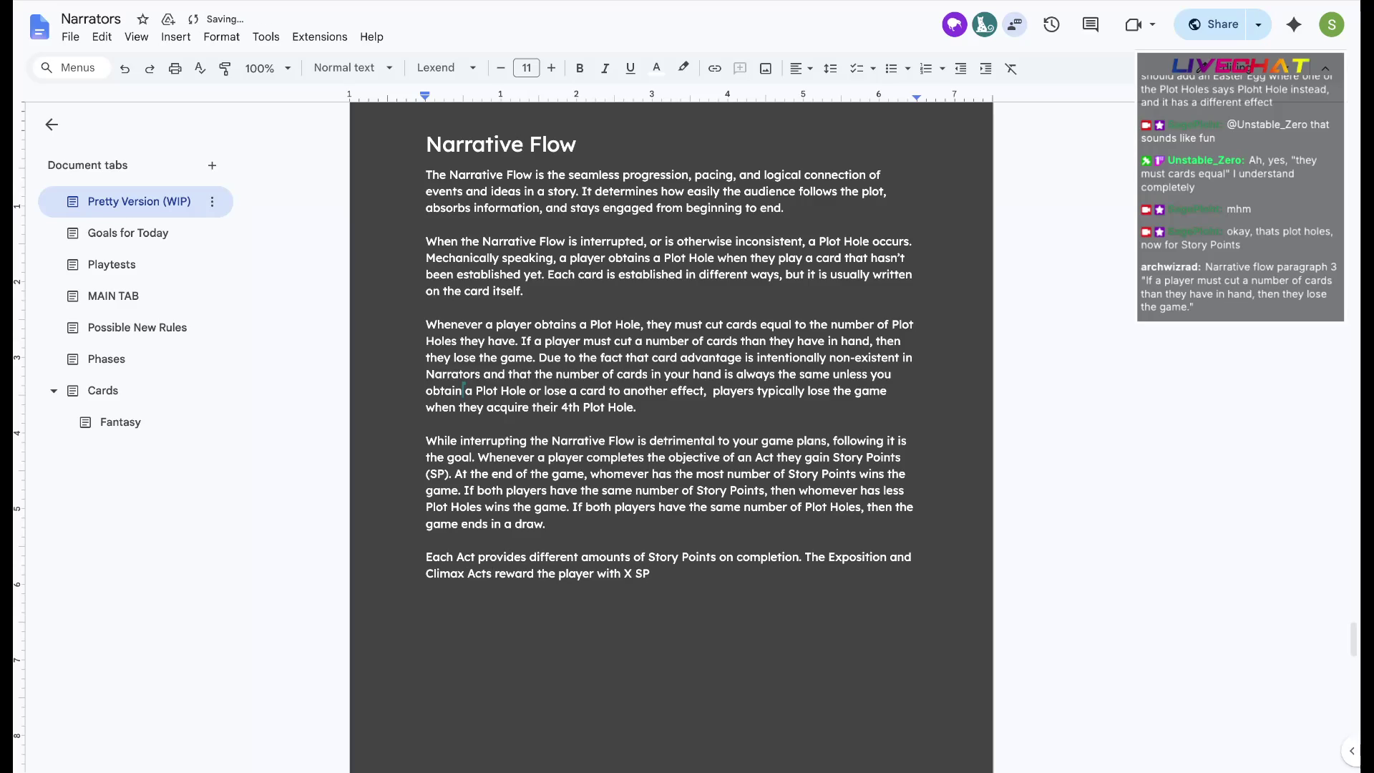
{"action": "type", "text": ", while the Rising Action, "}
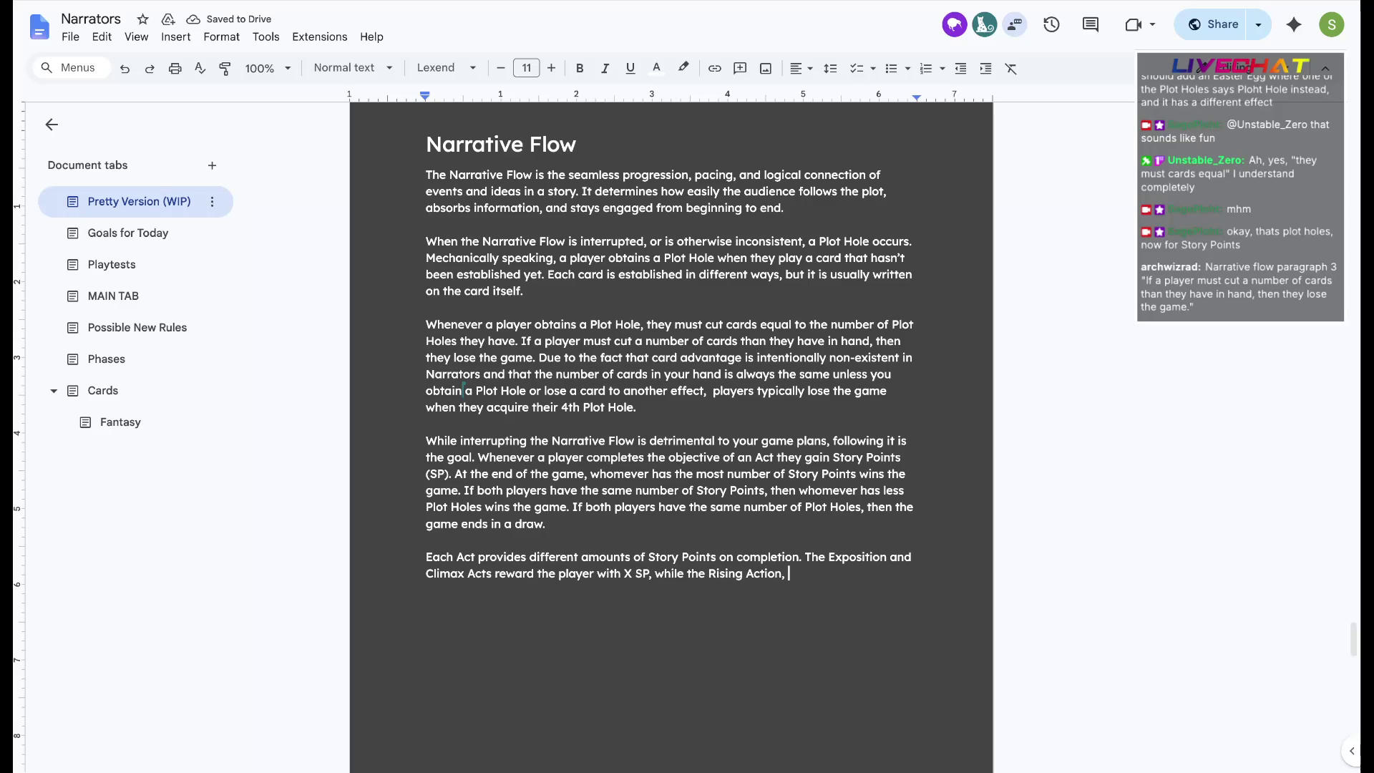
{"action": "type", "text": "Falling Acti"}
{"action": "key", "text": "BackSpace"}
{"action": "key", "text": "BackSpace"}
{"action": "type", "text": "tion and Resolution "}
{"action": "type", "text": "only reward the player with "}
{"action": "type", "text": "Y SP."}
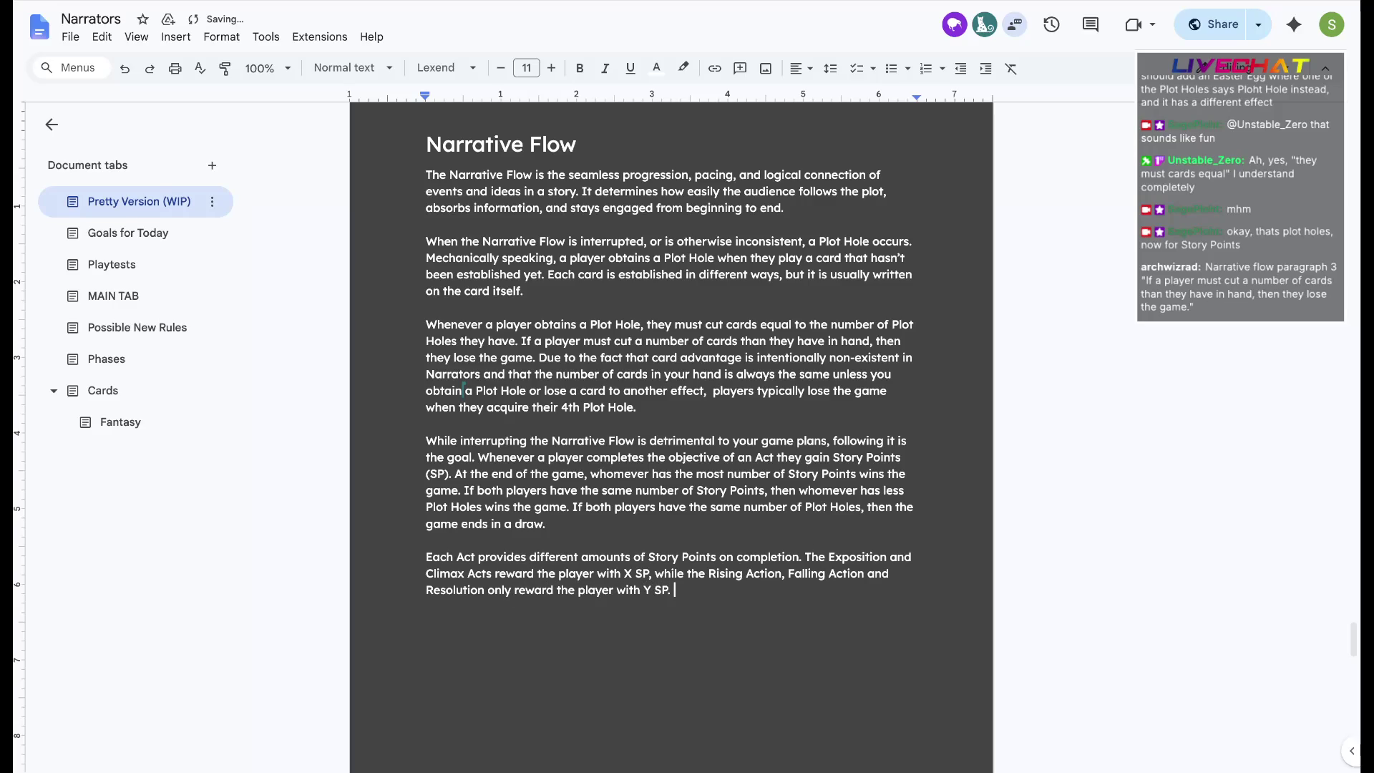
Replace X with 2 SP and Y with 1 SP, then begin the 'Total SP =' line
{"action": "double_click", "coordinate": [629, 575]}
{"action": "type", "text": "2"}
{"action": "key", "text": "Delete"}
{"action": "type", "text": "1"}
{"action": "key", "text": "Up"}
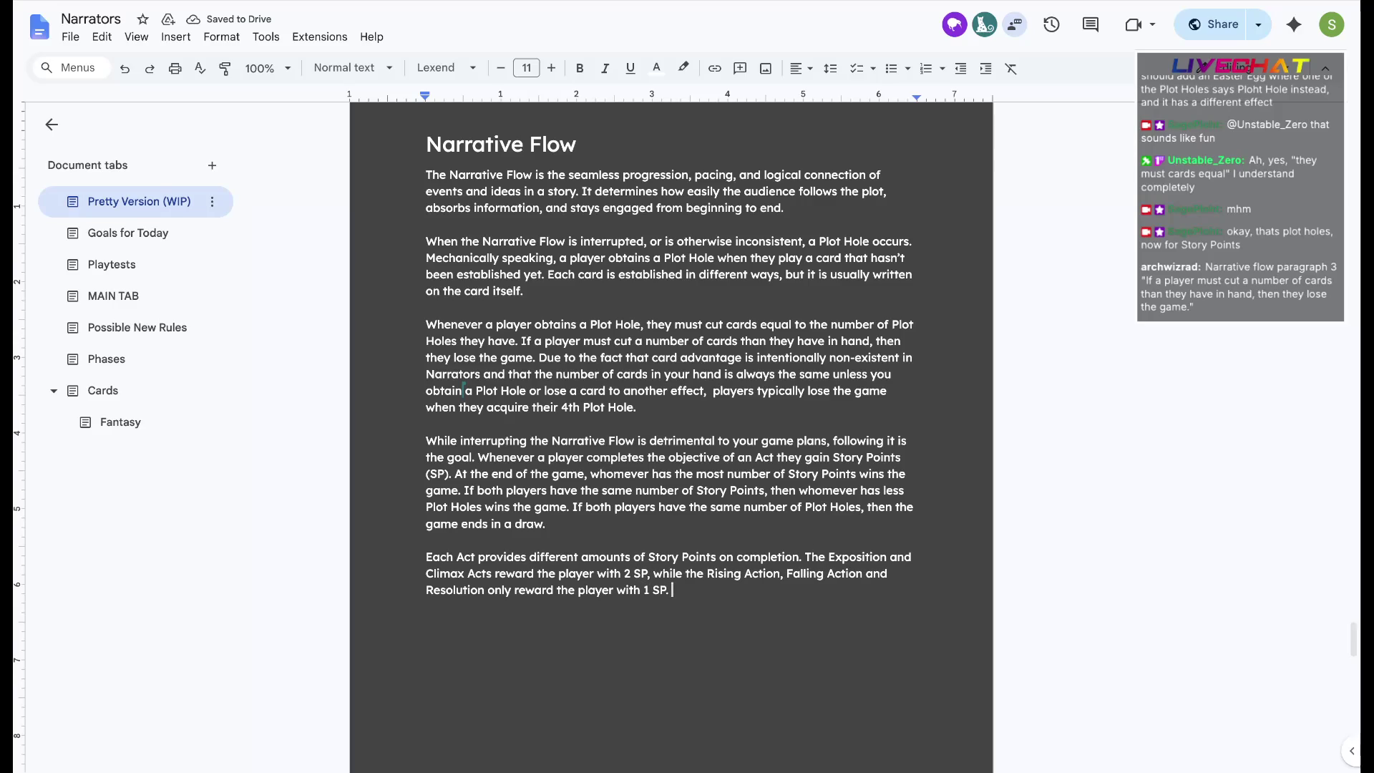
{"action": "key", "text": "Left"}
{"action": "key", "text": "Left"}
{"action": "key", "text": "Left"}
{"action": "key", "text": "End"}
{"action": "key", "text": "Return"}
{"action": "type", "text": "Total SP = "}
{"action": "type", "text": "7?"}
{"action": "type", "text": " W"}
{"action": "type", "text": "l thats an odd number so no "}
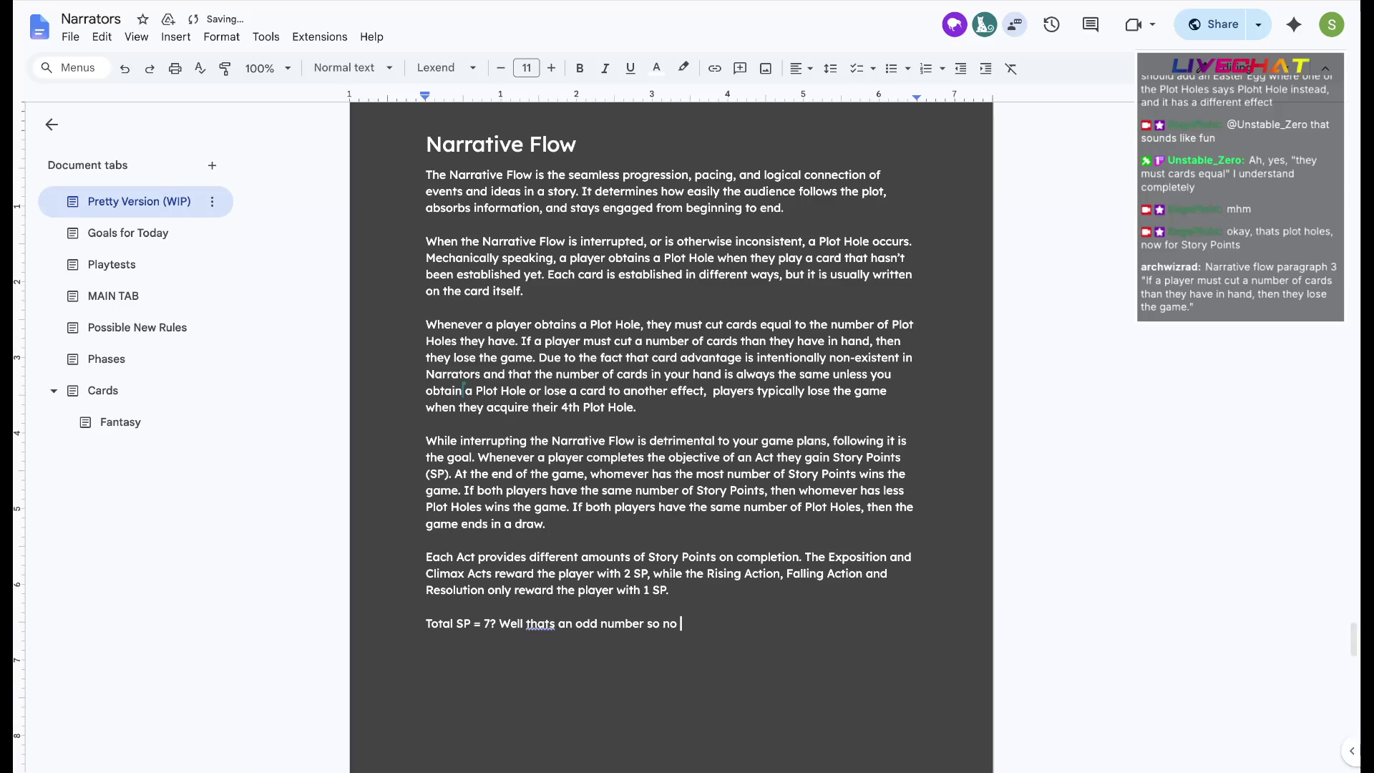
{"action": "type", "text": "ties possible?"}
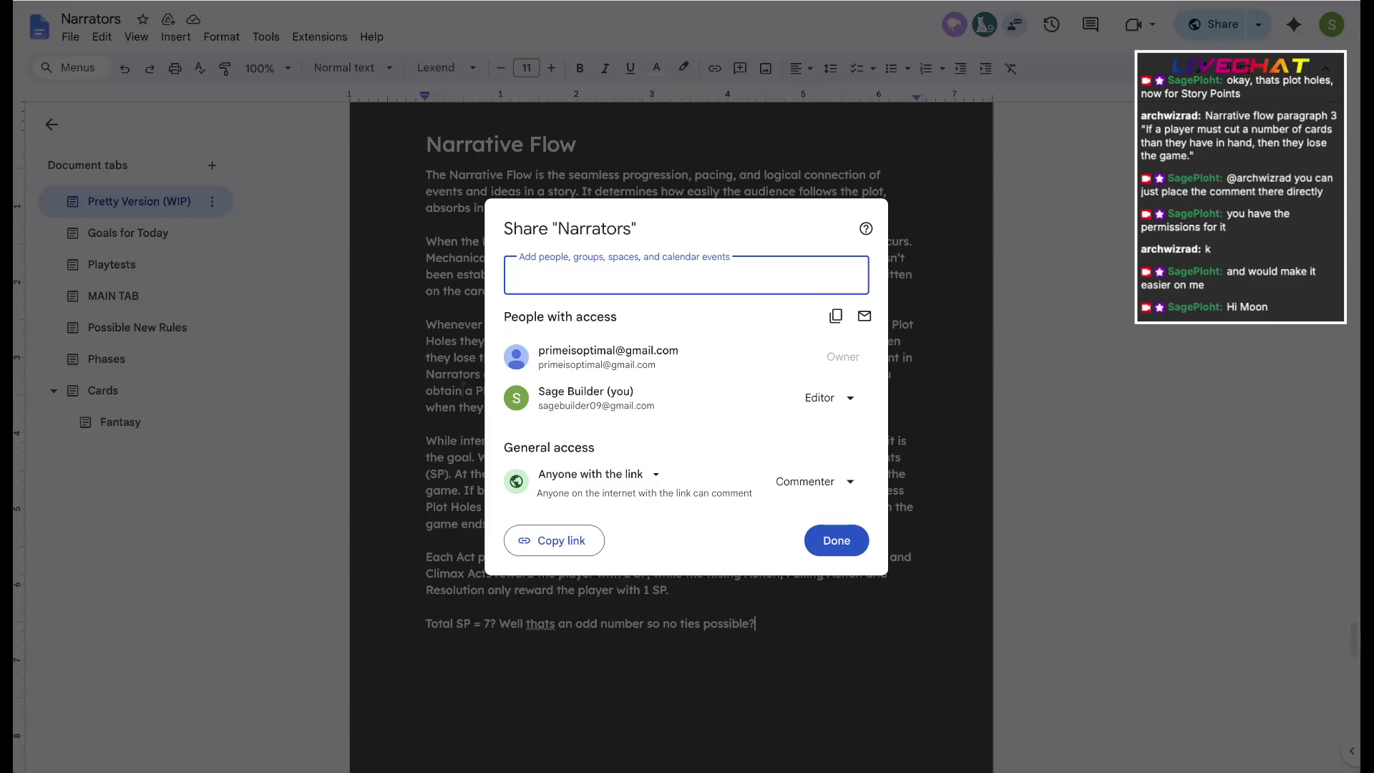
Close the Share dialog and delete the Total SP note line
{"action": "key", "text": "Escape"}
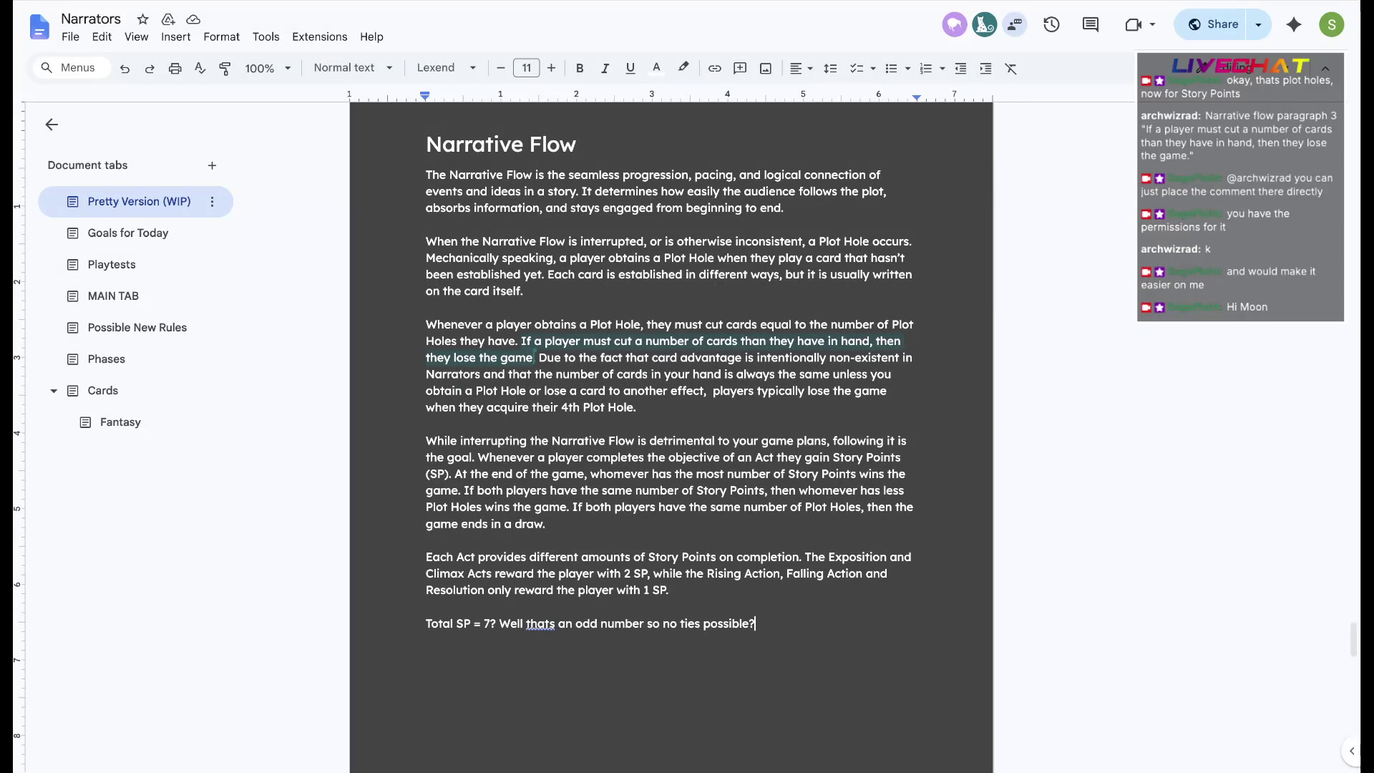
{"action": "double_click", "coordinate": [625, 357]}
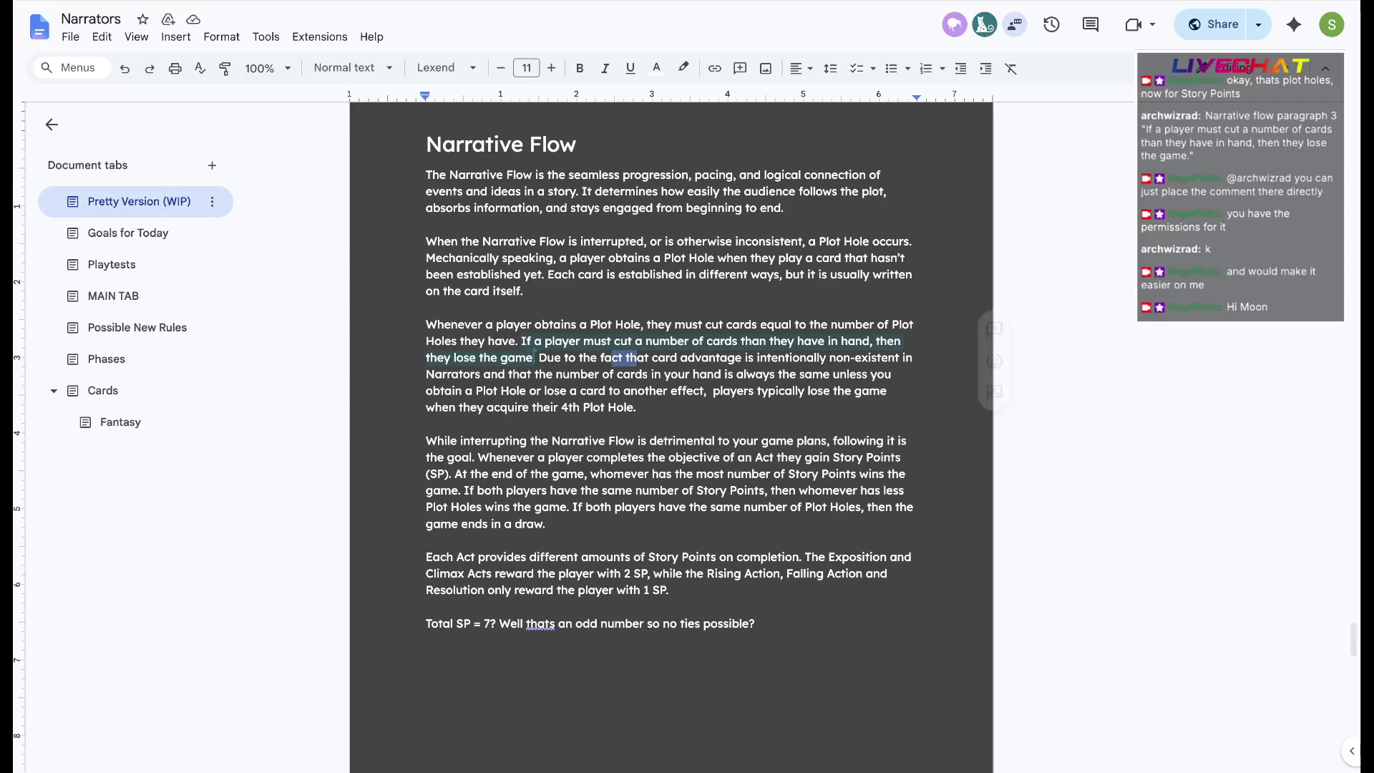
{"action": "key", "text": "ctrl+End"}
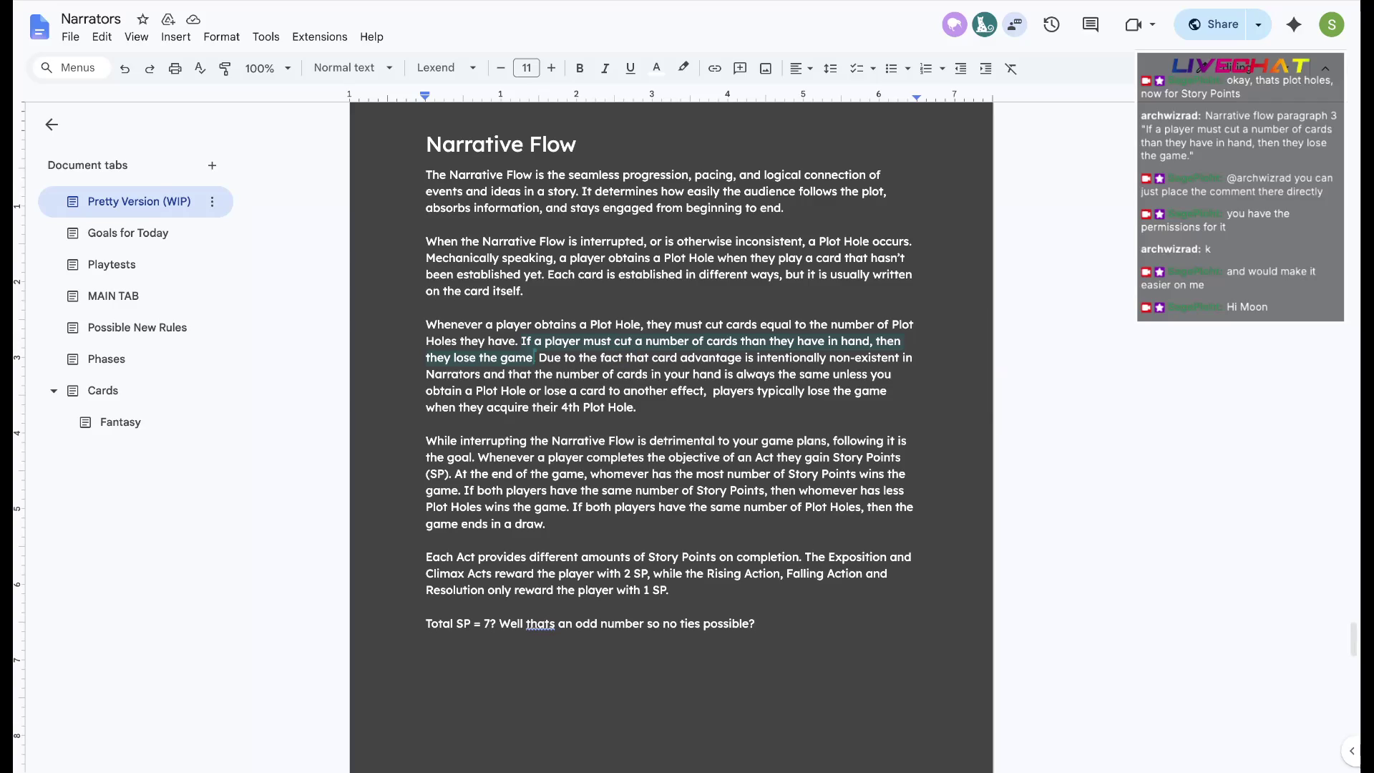
{"action": "key", "text": "shift+Home"}
{"action": "key", "text": "BackSpace"}
{"action": "key", "text": "BackSpace"}
{"action": "key", "text": "BackSpace"}
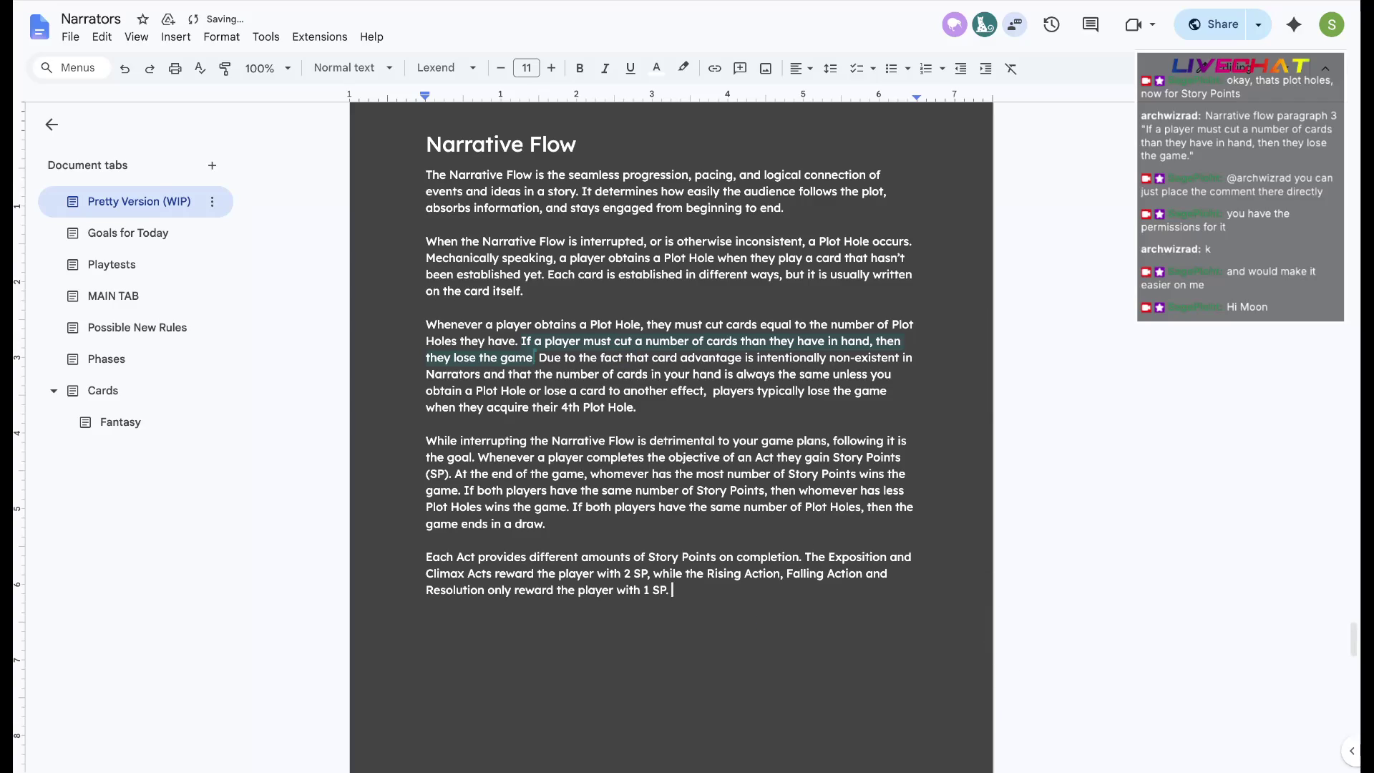
Delete the 'If both players… ends in a draw.' tie-breaking sentences
{"action": "key", "text": "Up"}
{"action": "key", "text": "Up"}
{"action": "key", "text": "Up"}
{"action": "key", "text": "End"}
{"action": "key", "text": "shift+Up"}
{"action": "key", "text": "shift+Up"}
{"action": "key", "text": "ctrl+shift+Left"}
{"action": "key", "text": "ctrl+shift+Left"}
{"action": "key", "text": "ctrl+shift+Left"}
{"action": "key", "text": "BackSpace"}
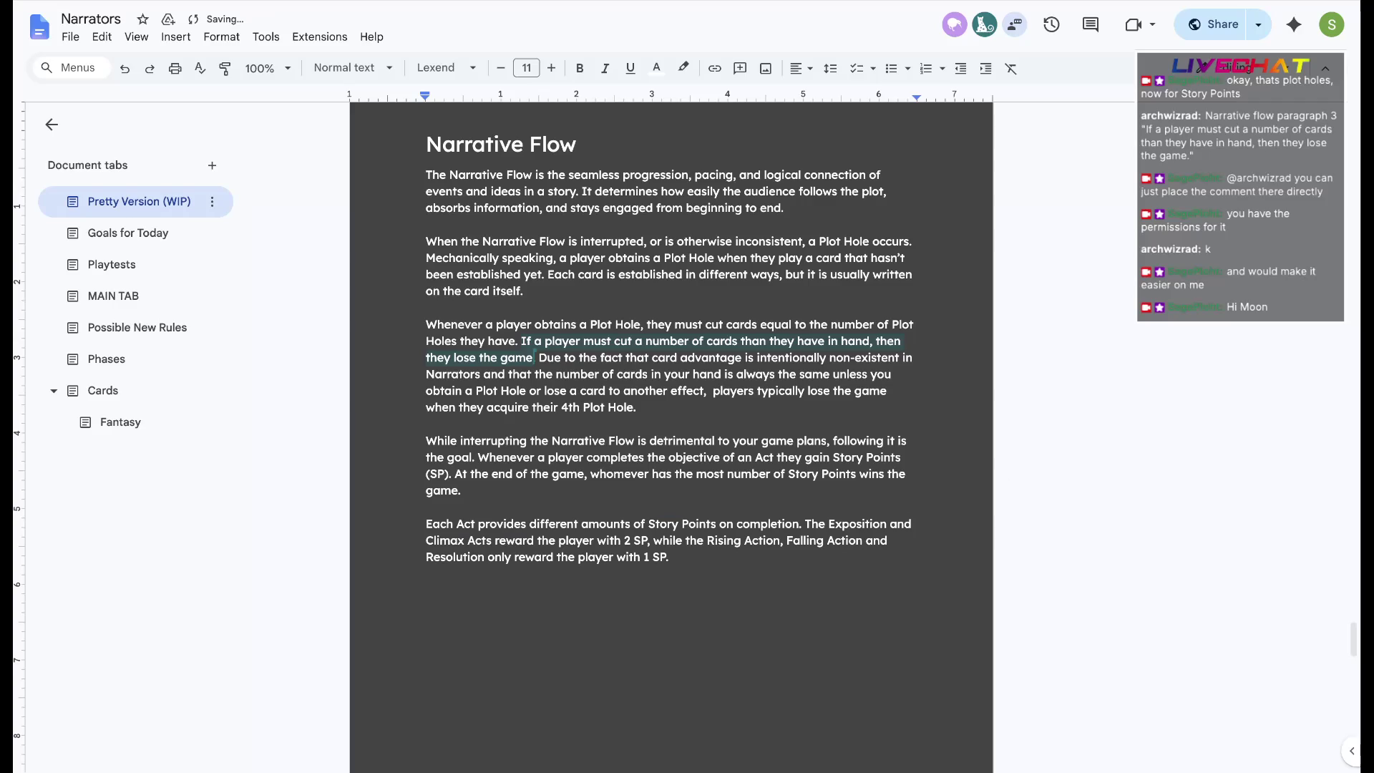
{"action": "key", "text": "ctrl+End"}
{"action": "scroll", "coordinate": [671, 430], "scroll_direction": "up", "scroll_amount": 1}
{"action": "scroll", "coordinate": [671, 430], "scroll_direction": "down", "scroll_amount": 1}
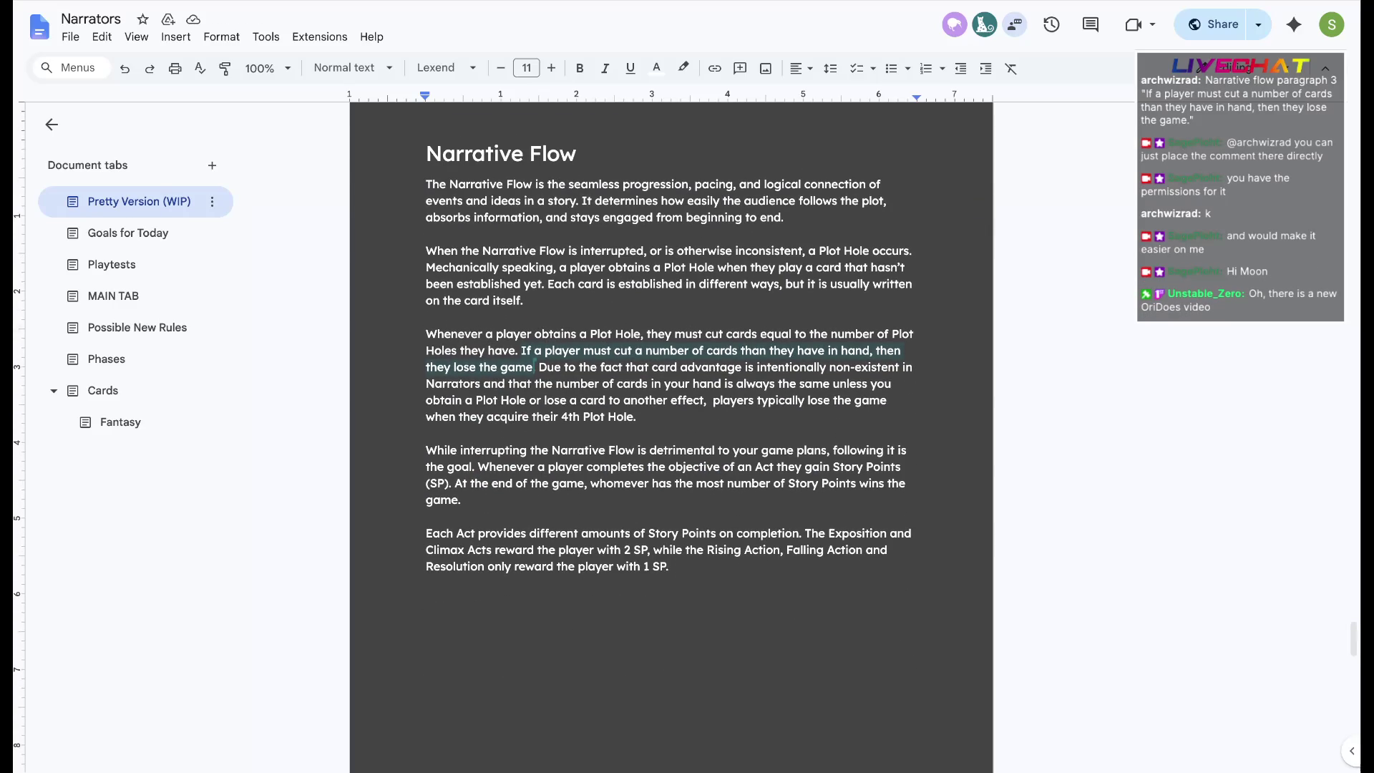
Select the final 'Each Act…' paragraph of the Narrative Flow section
{"action": "key", "text": "Up"}
{"action": "key", "text": "Up"}
{"action": "key", "text": "Up"}
{"action": "key", "text": "Down"}
{"action": "key", "text": "Down"}
{"action": "key", "text": "ctrl+shift+Left"}
{"action": "key", "text": "ctrl+shift+Down"}
{"action": "key", "text": "Right"}
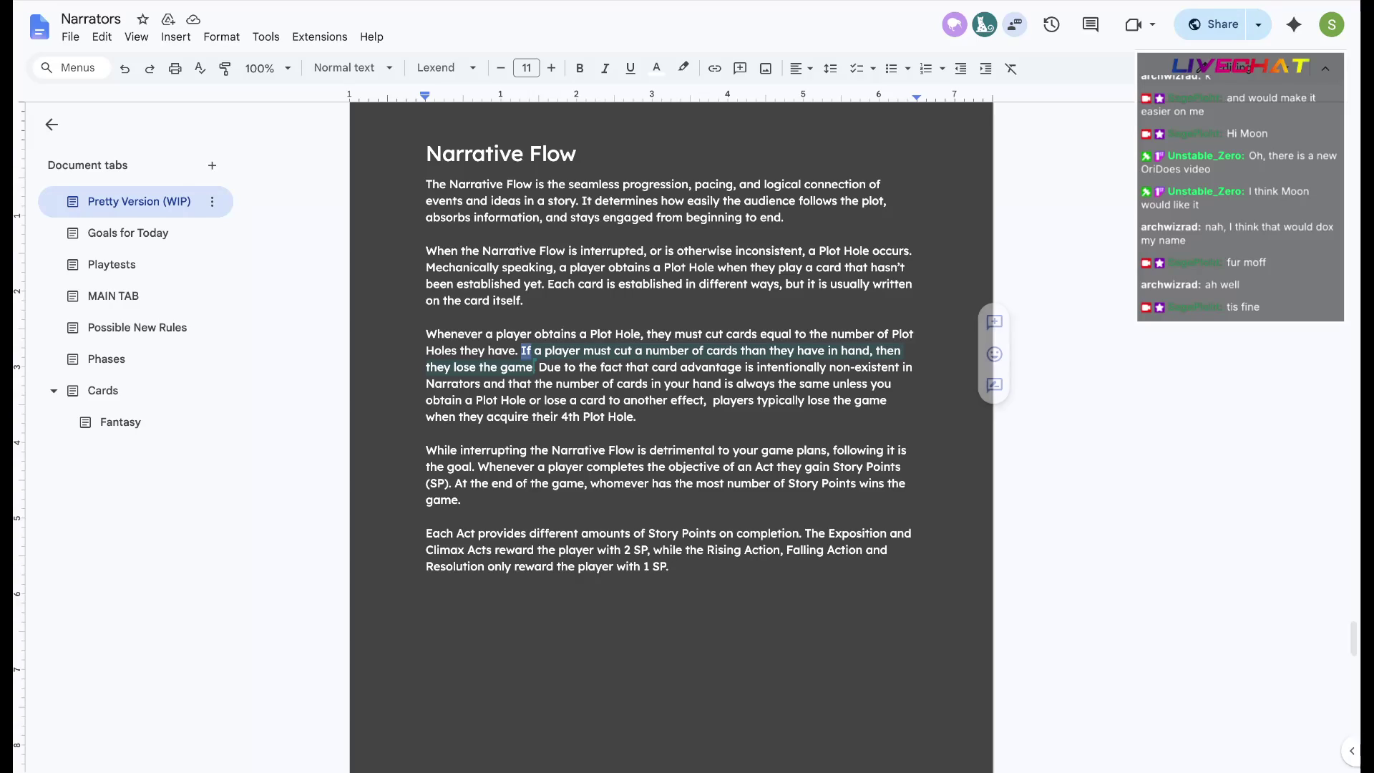
Replace the losing-condition sentence with the quoted version, pasted in the document's font
{"action": "left_click_drag", "start_coordinate": [522, 350], "coordinate": [532, 367]}
{"action": "type", "text": "\"."}
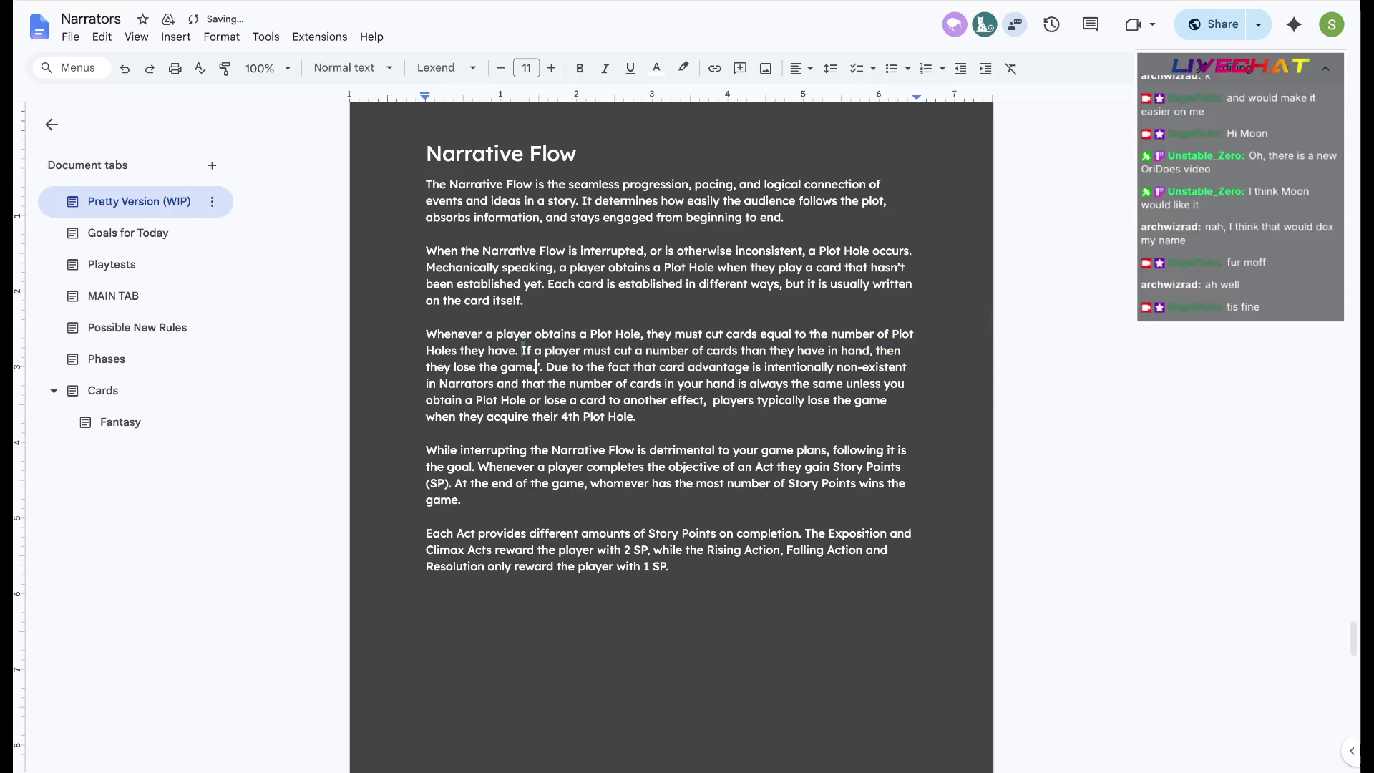
{"action": "key", "text": "Delete"}
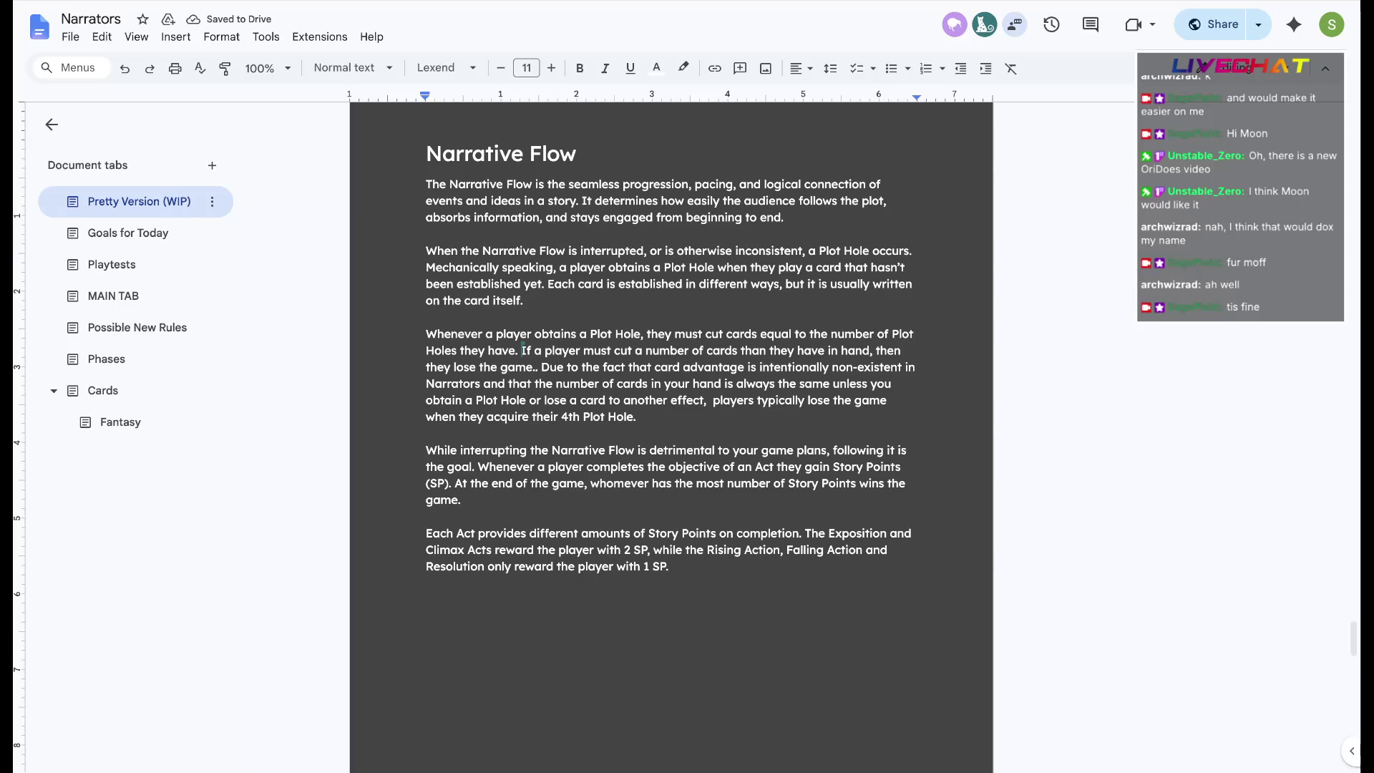
{"action": "type", "text": "."}
{"action": "type", "text": "\""}
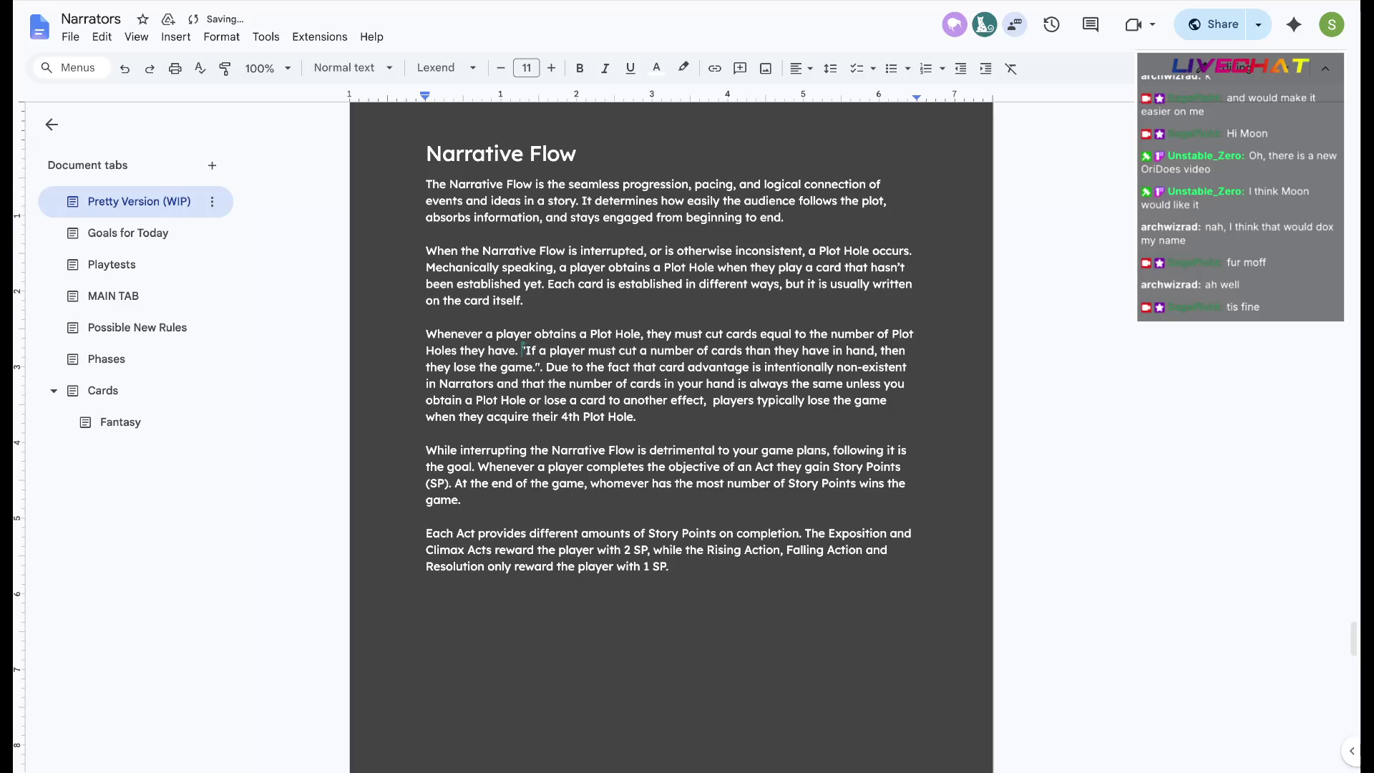
{"action": "key", "text": "ctrl+z"}
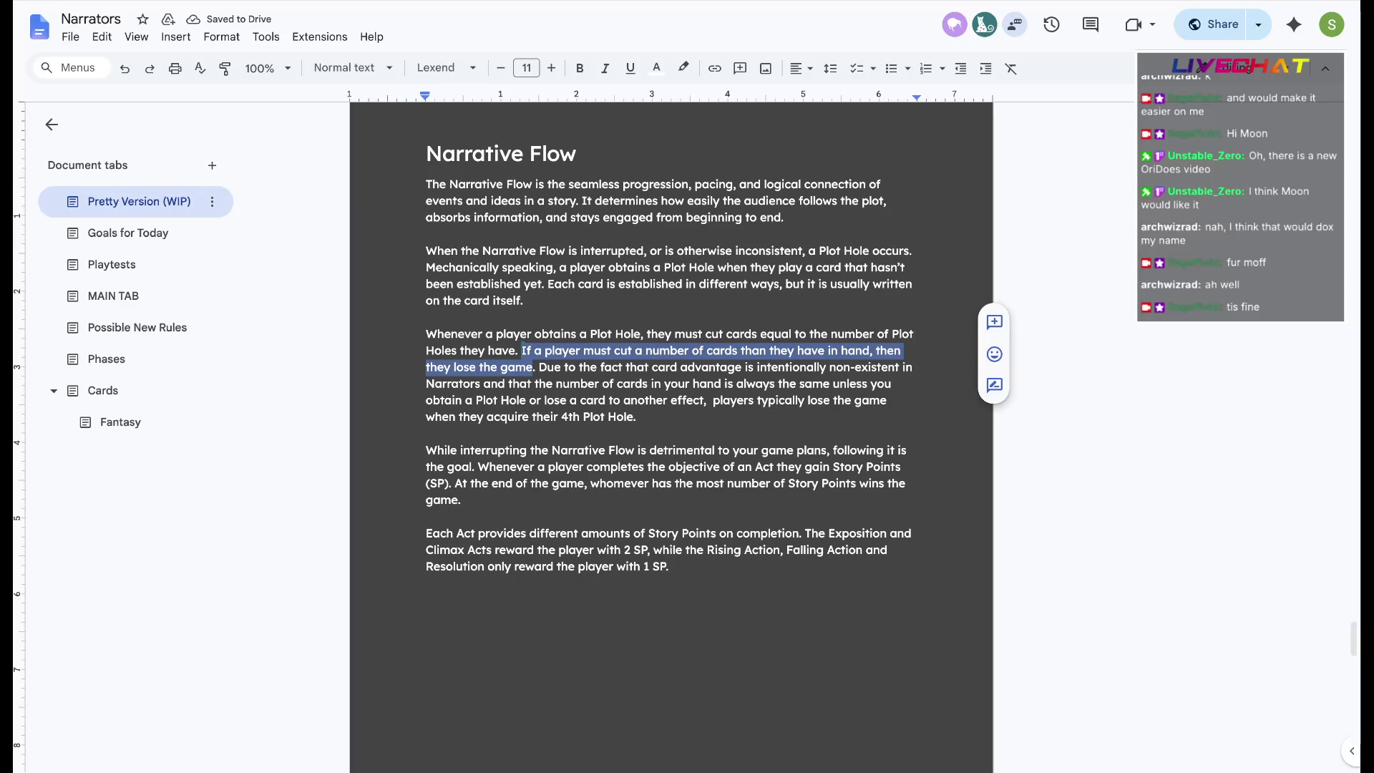
{"action": "type", "text": "\"If a player must cut a number of cards than they have in hand, then they lose the game.\""}
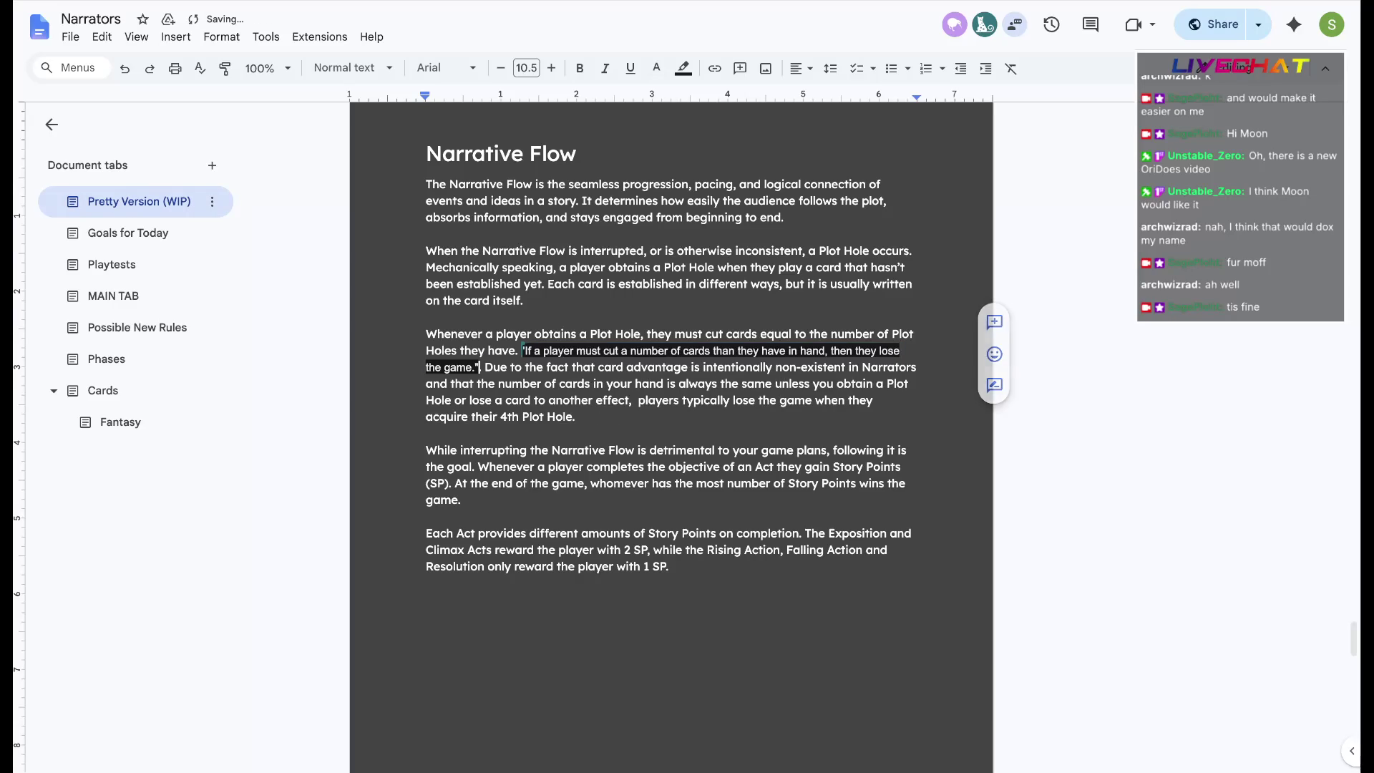
{"action": "key", "text": "ctrl+z"}
{"action": "type", "text": "“If a player must cut a number of cards than they have in hand, then they lose the game.”"}
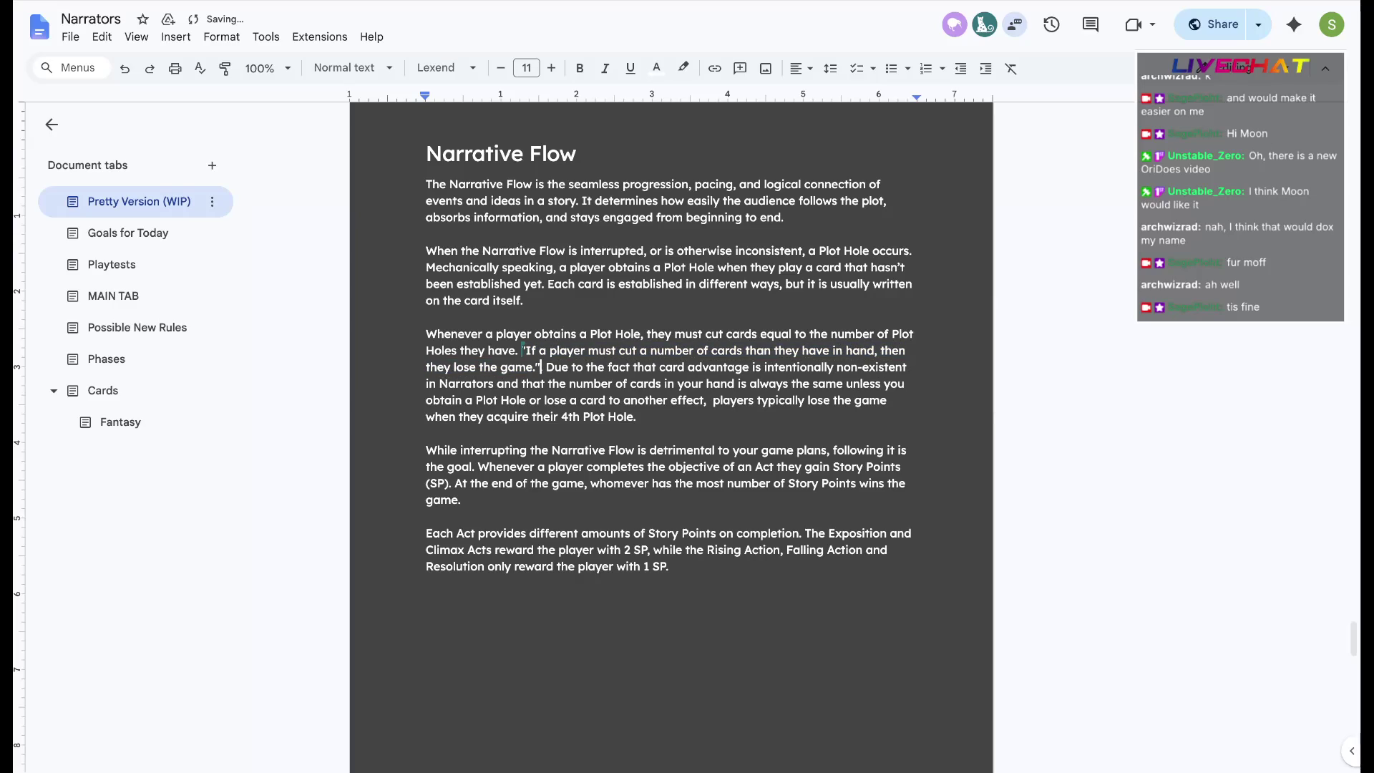
{"action": "type", "text": "."}
{"action": "type", "text": "mor"}
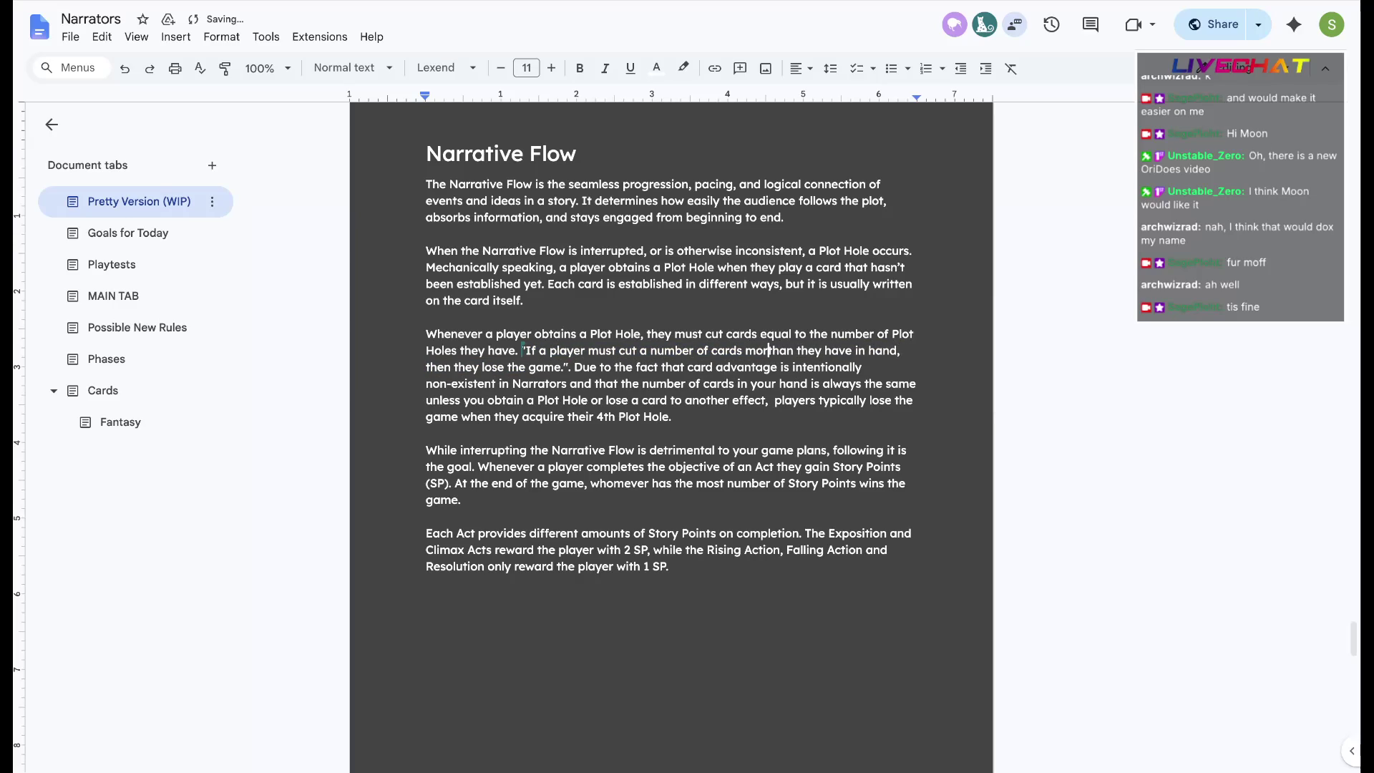
Reword 'more' to 'greater' and remove the added quotation marks and extra period
{"action": "key", "text": "BackSpace"}
{"action": "key", "text": "BackSpace"}
{"action": "key", "text": "BackSpace"}
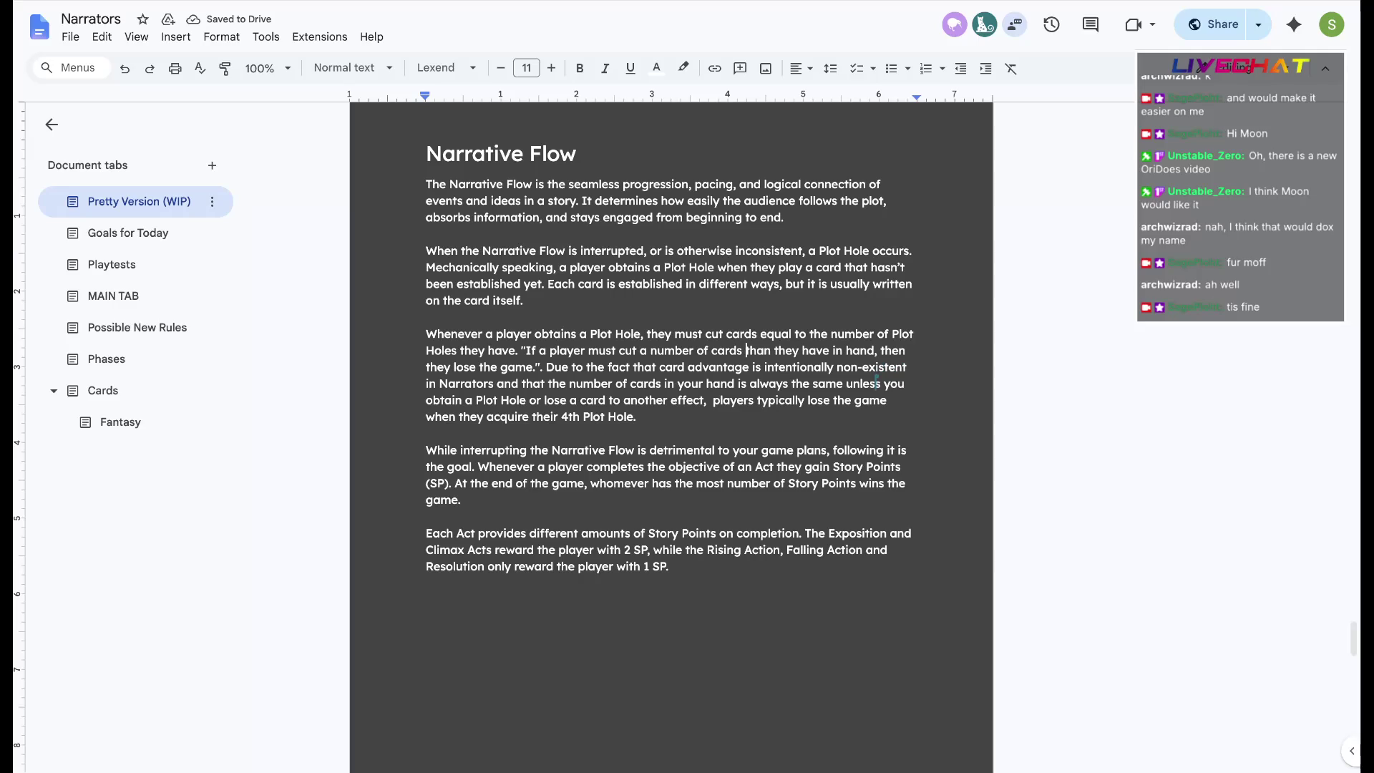
{"action": "type", "text": "greater"}
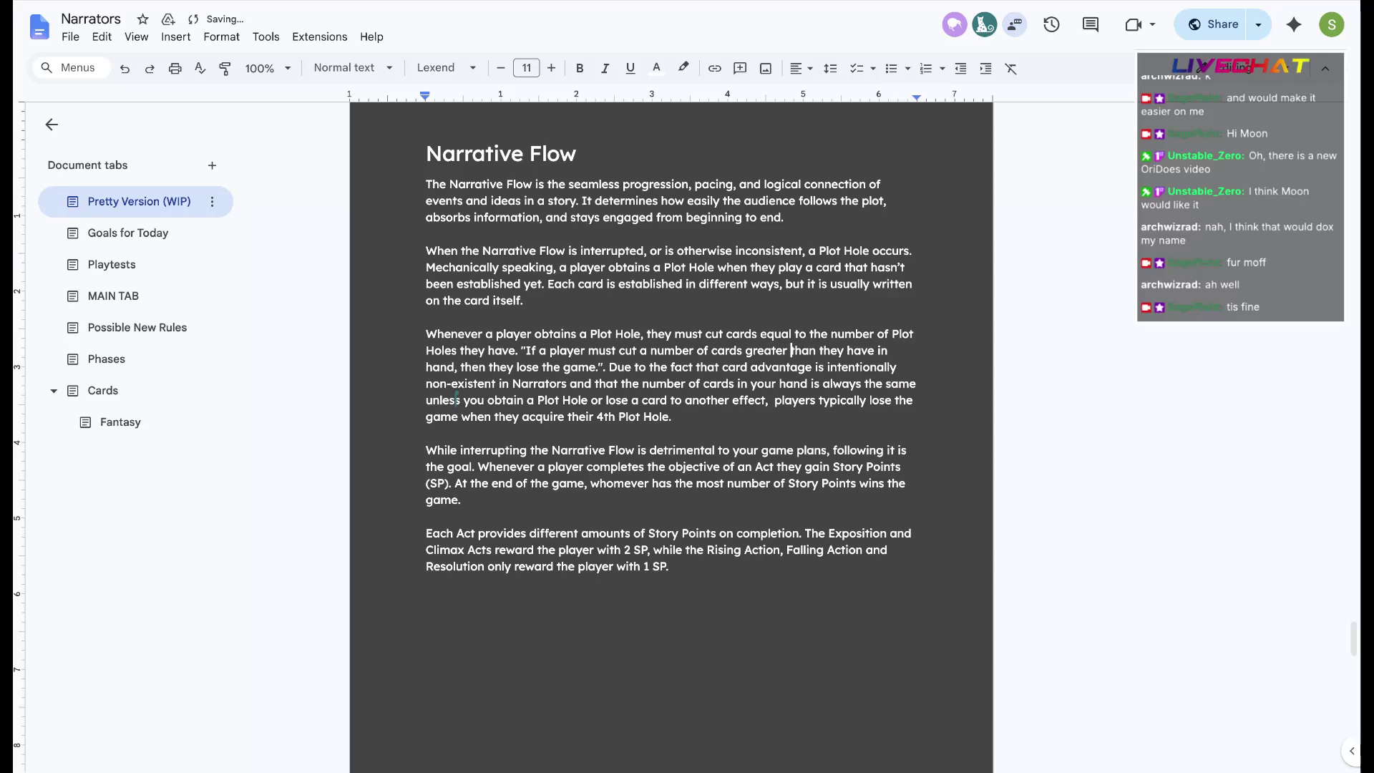
{"action": "left_click", "coordinate": [604, 367]}
{"action": "key", "text": "BackSpace"}
{"action": "key", "text": "BackSpace"}
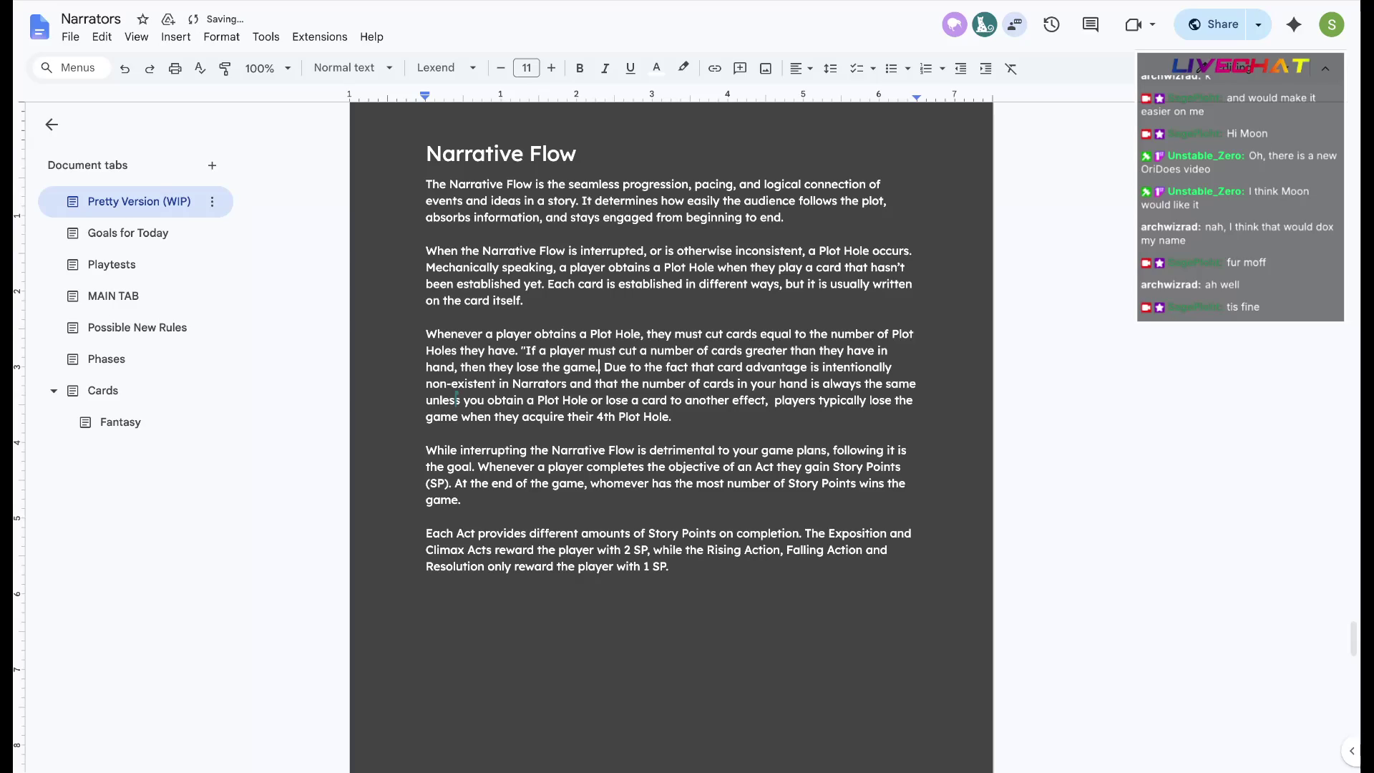
{"action": "type", "text": "."}
{"action": "key", "text": "BackSpace"}
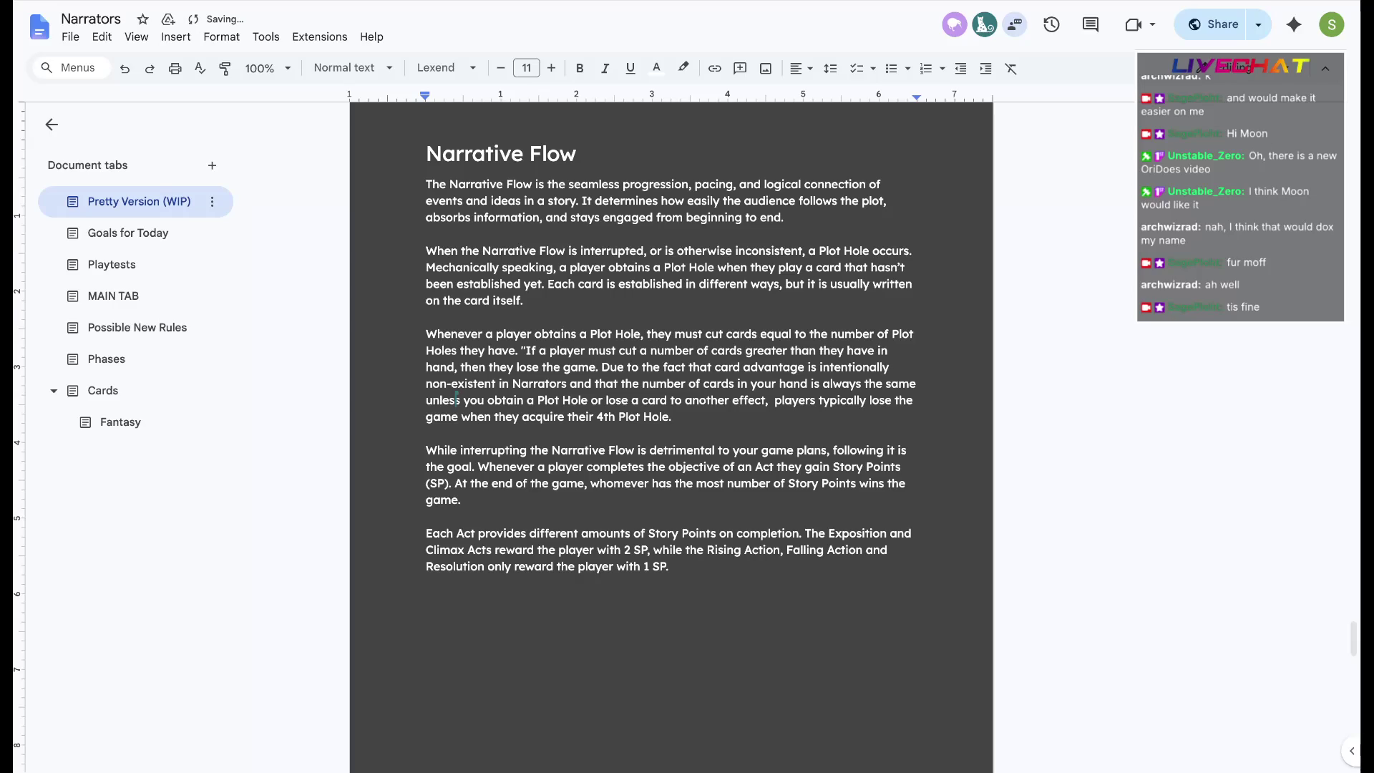
{"action": "key", "text": "BackSpace"}
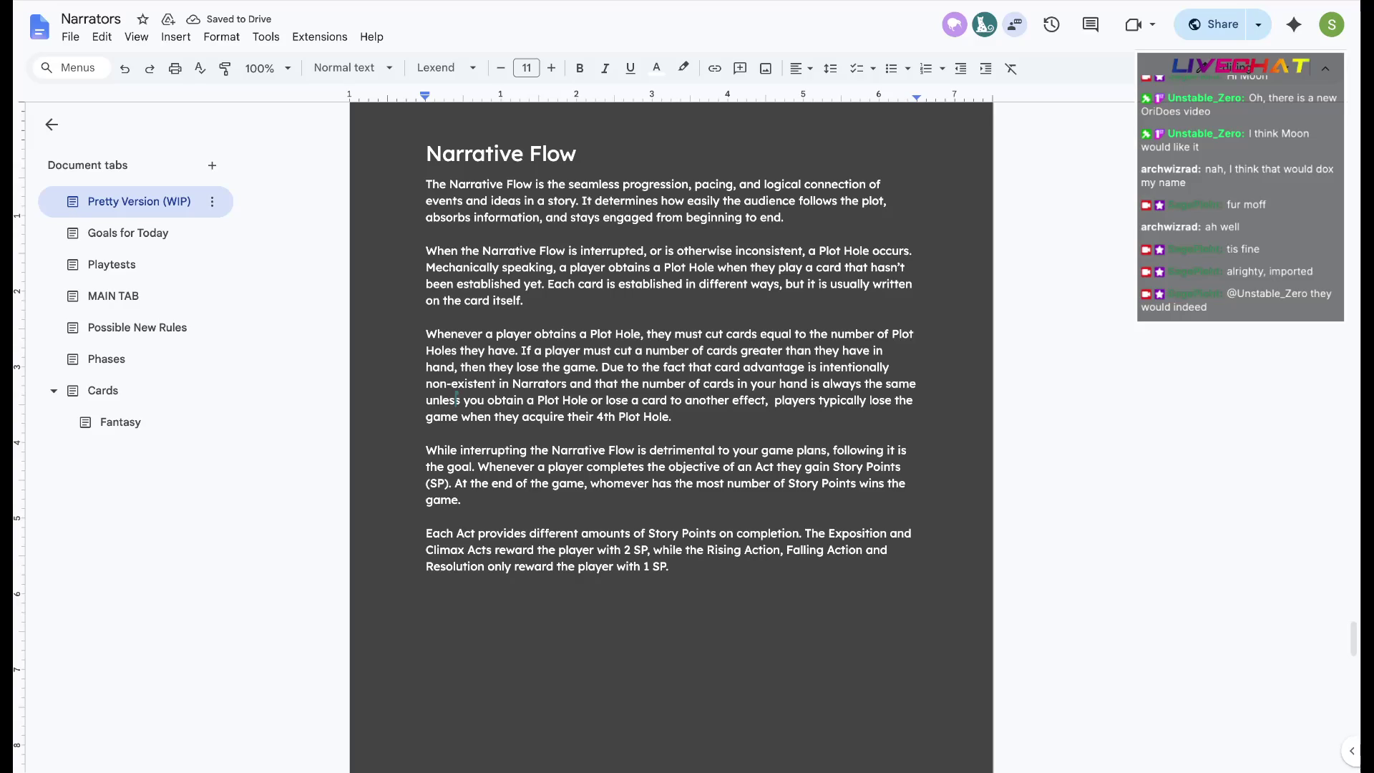
{"action": "scroll", "coordinate": [459, 400], "scroll_direction": "down", "scroll_amount": 1}
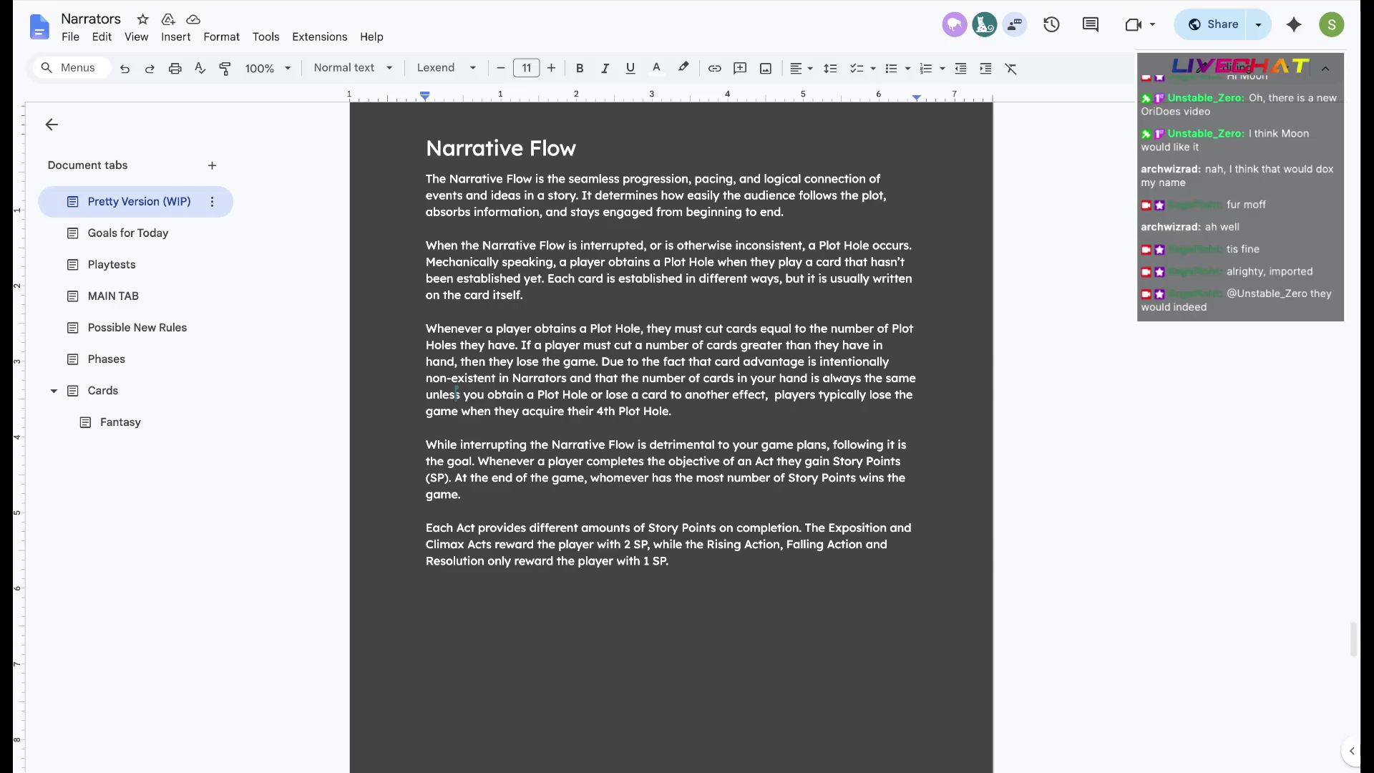
{"action": "key", "text": "ctrl+shift+Left"}
{"action": "key", "text": "ctrl+shift+Left"}
{"action": "key", "text": "ctrl+shift+Left"}
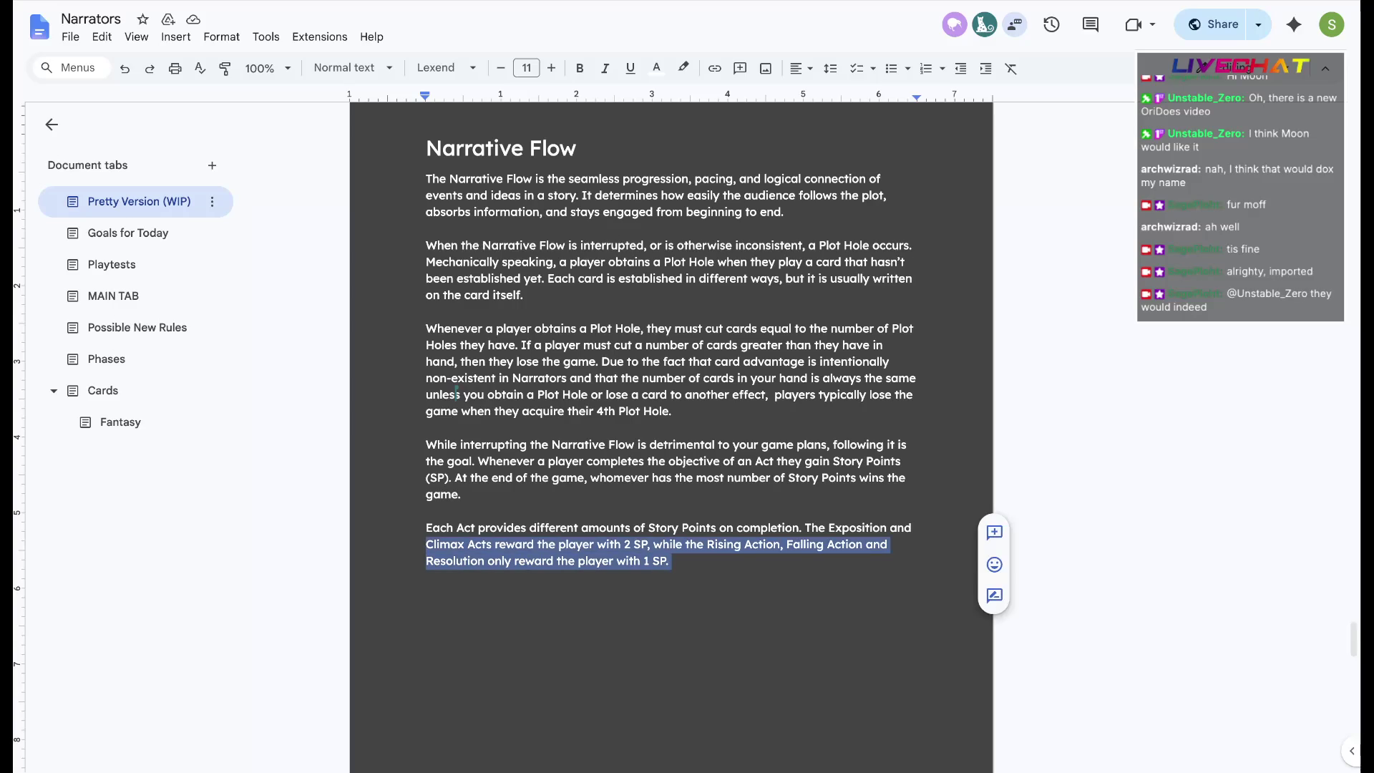
{"action": "key", "text": "ctrl+shift+Left"}
{"action": "key", "text": "ctrl+shift+Left"}
{"action": "key", "text": "ctrl+shift+Left"}
{"action": "key", "text": "Left"}
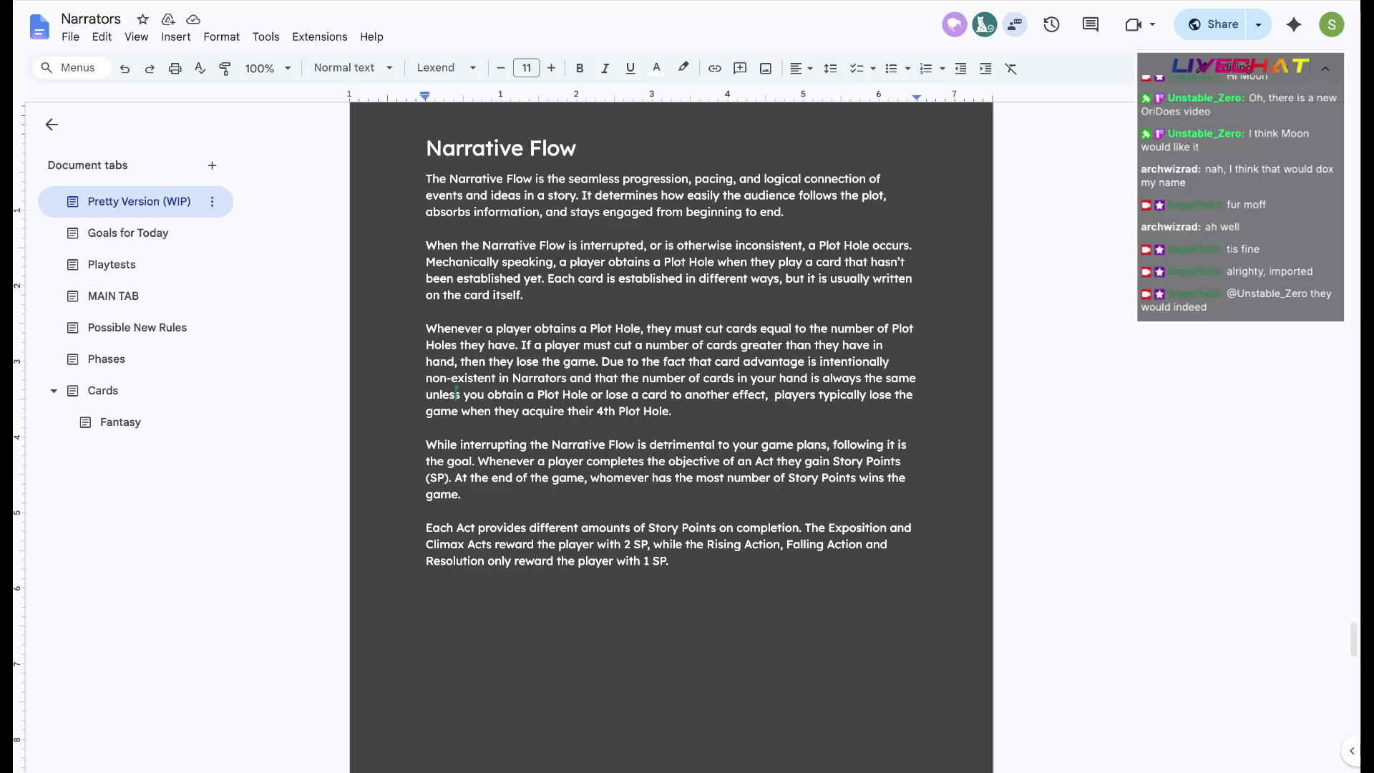
{"action": "key", "text": "BackSpace"}
{"action": "key", "text": "BackSpace"}
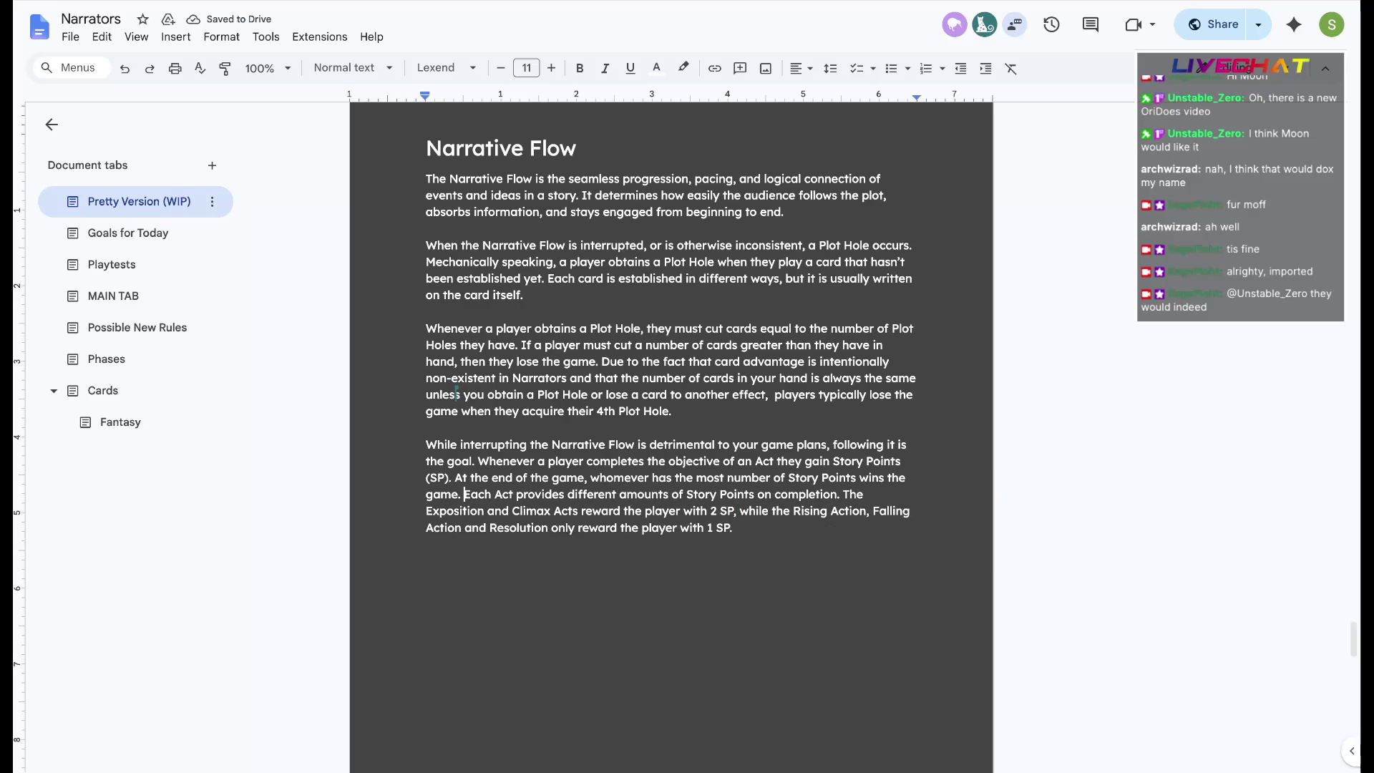
{"action": "key", "text": "Return"}
{"action": "key", "text": "Return"}
{"action": "key", "text": "End"}
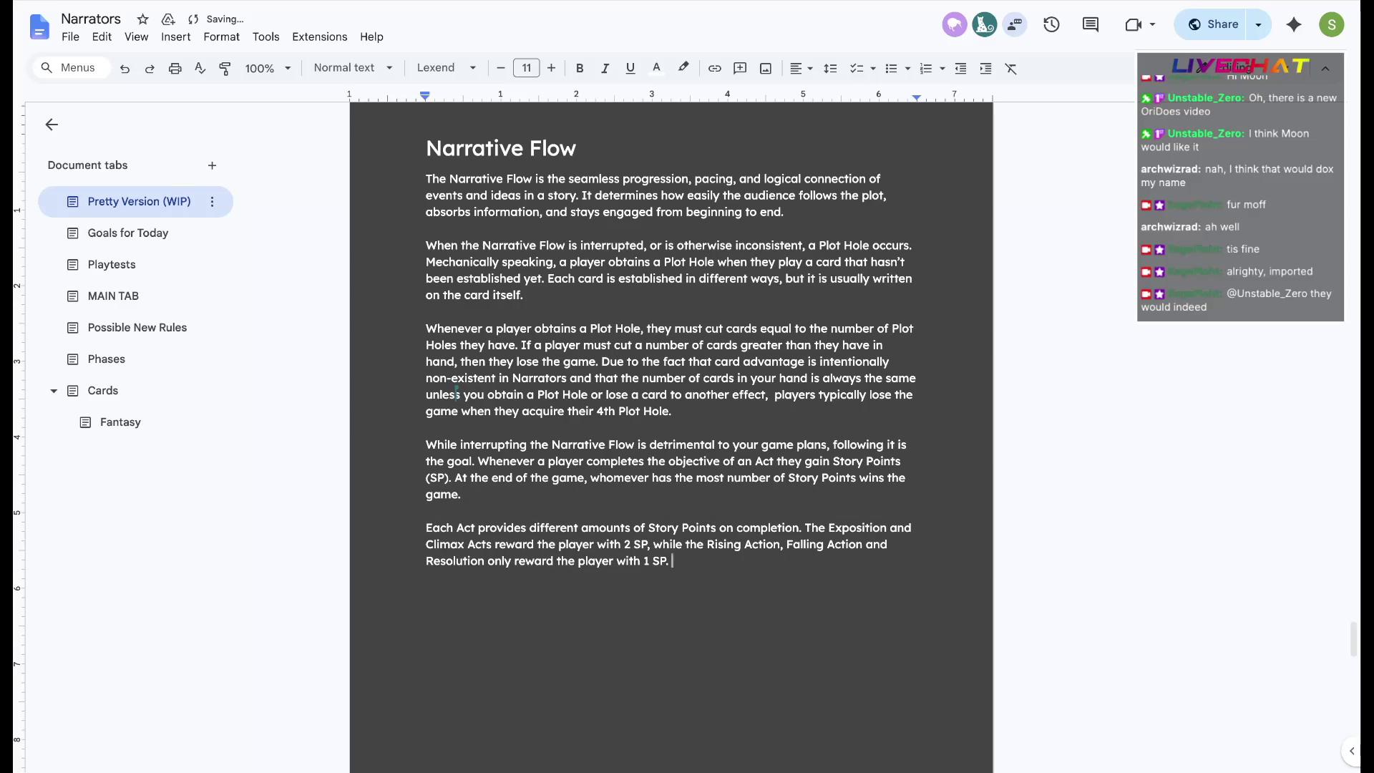
{"action": "key", "text": "shift+Up"}
{"action": "key", "text": "shift+Down"}
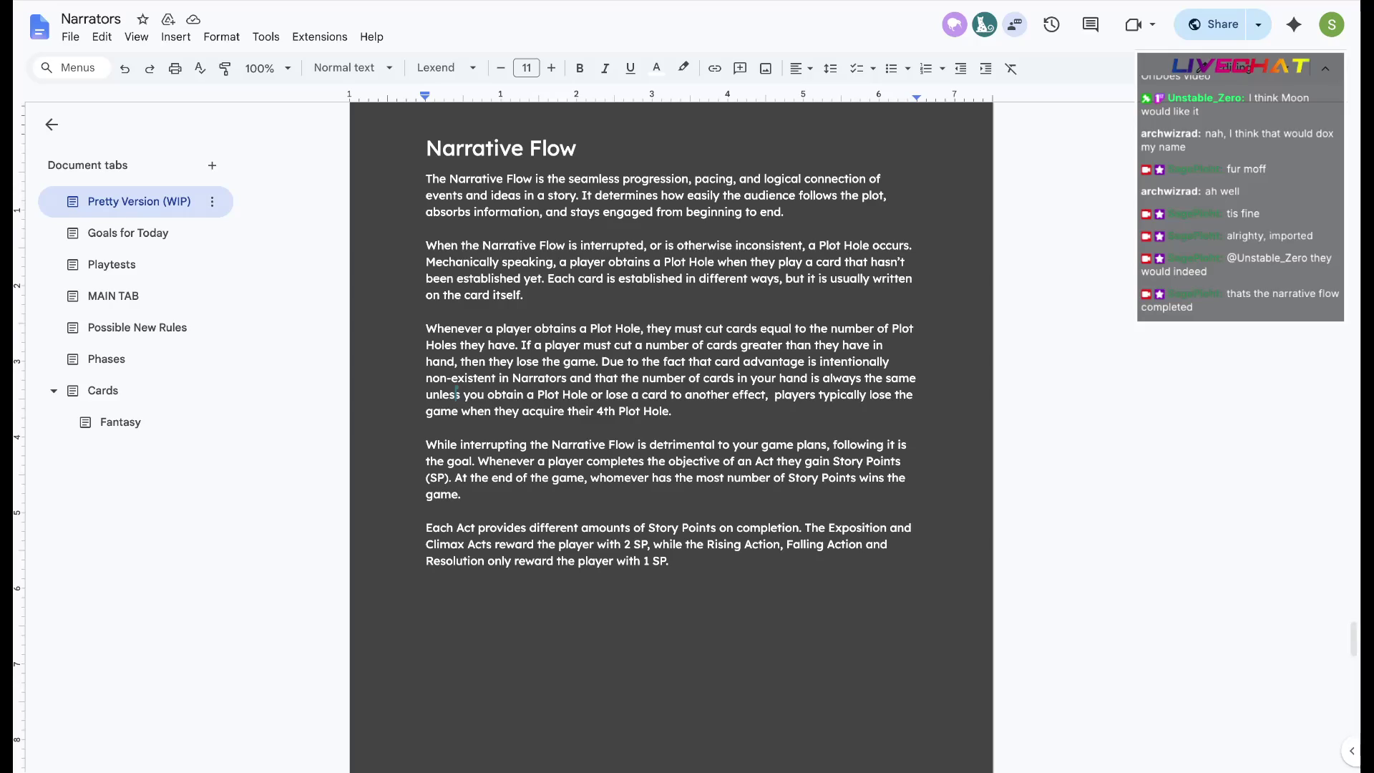
Expand the Pretty Version (WIP) tab's heading outline in the sidebar
{"action": "left_click", "coordinate": [140, 201]}
{"action": "mouse_move", "coordinate": [150, 372]}
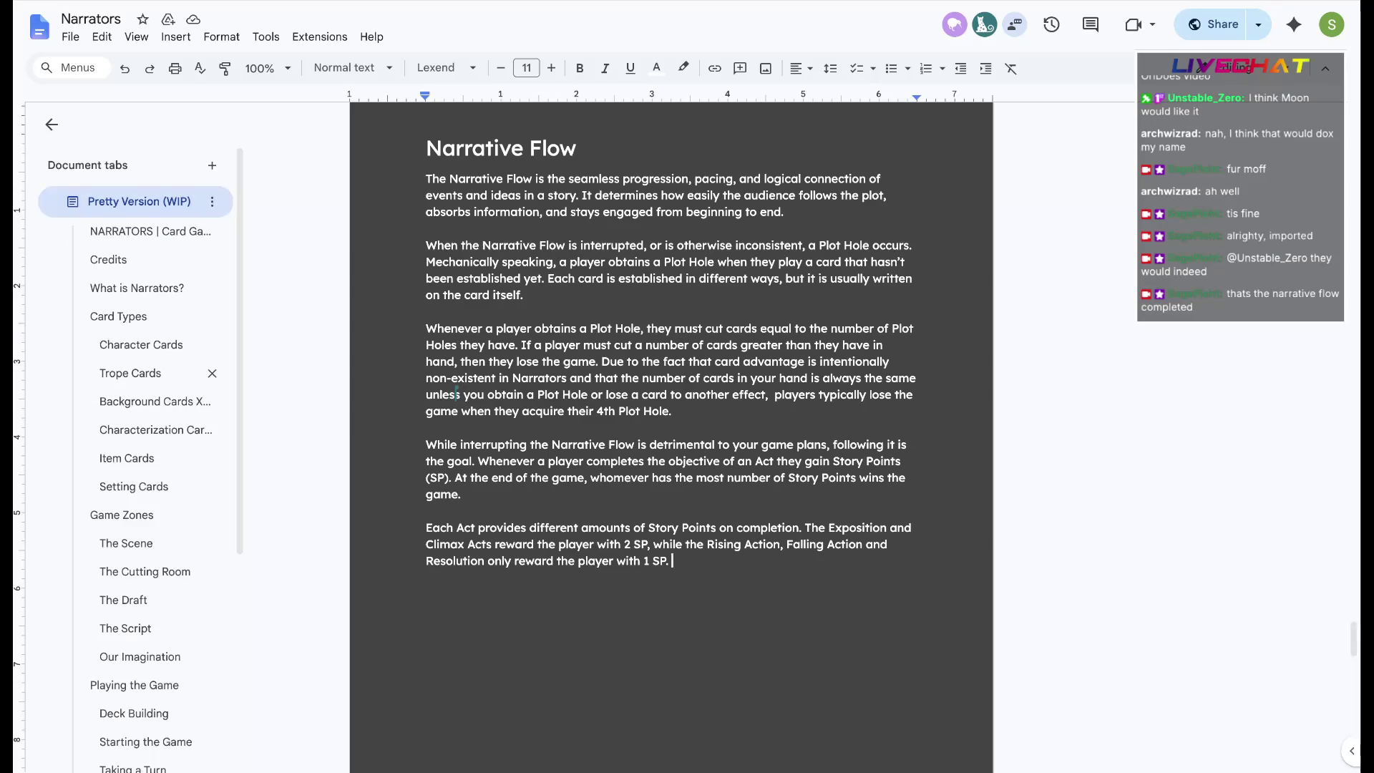
{"action": "scroll", "coordinate": [161, 430], "scroll_direction": "down", "scroll_amount": 3}
Jump to the Genres heading, then switch to the Possible New Rules tab
{"action": "left_click", "coordinate": [107, 651]}
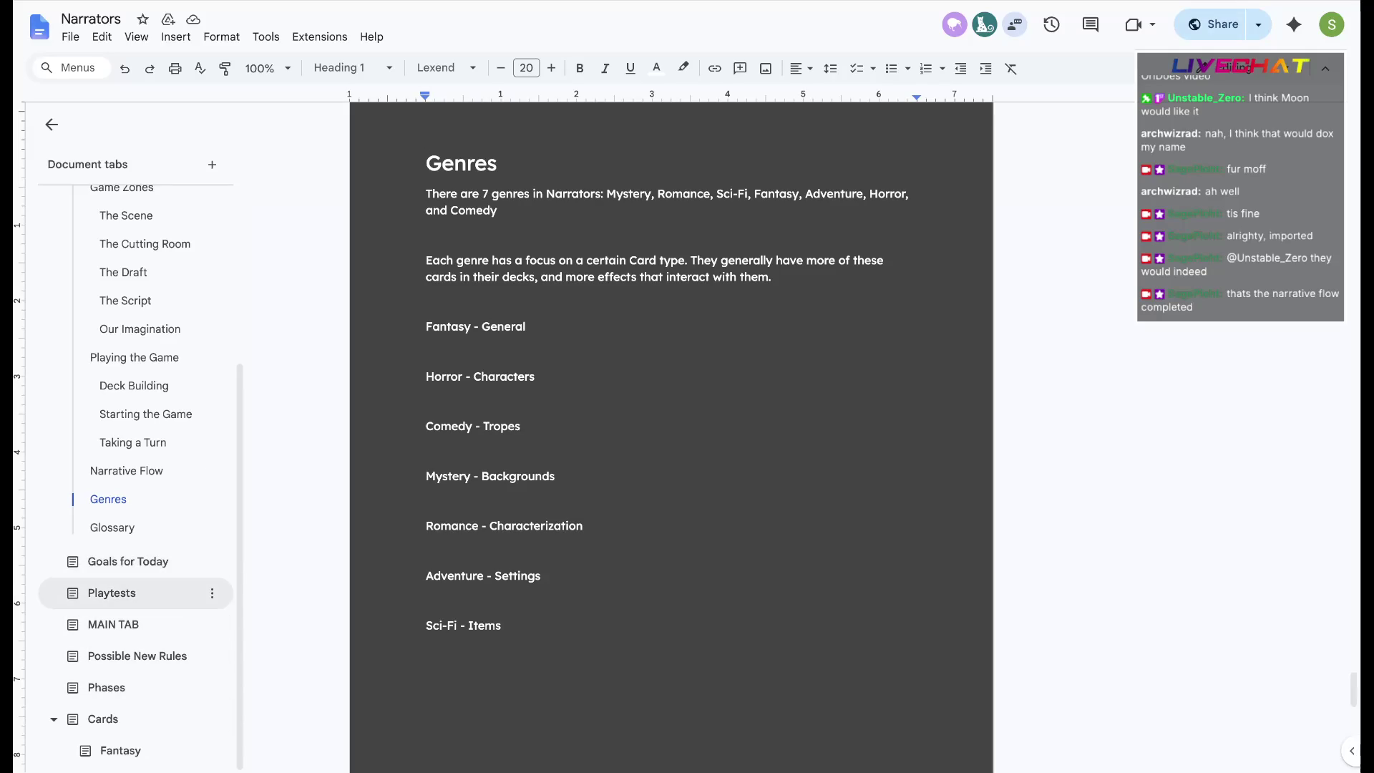
{"action": "left_click", "coordinate": [136, 657]}
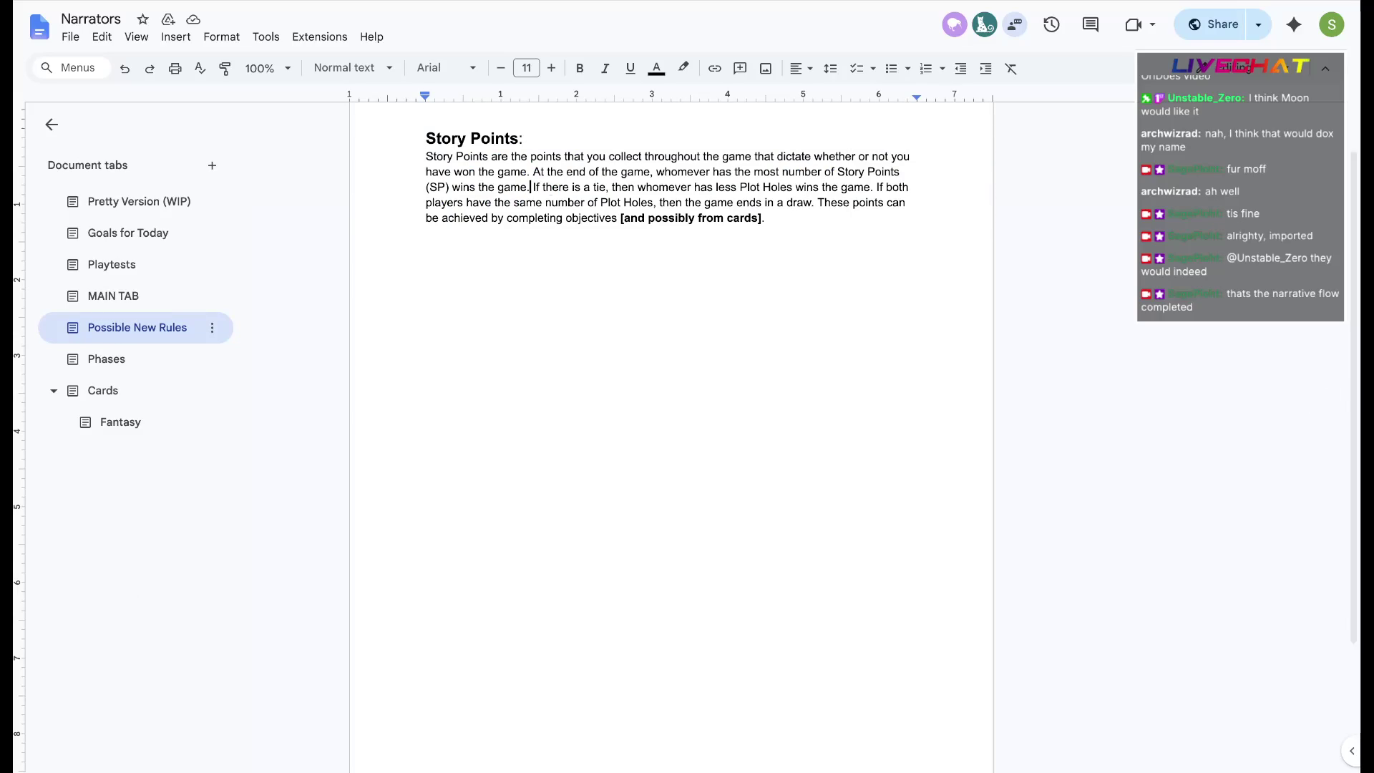
Paste the tie and draw sentences into Narrative Flow and remove the phrase 'there is a tie'
{"action": "left_click_drag", "start_coordinate": [531, 187], "coordinate": [813, 203]}
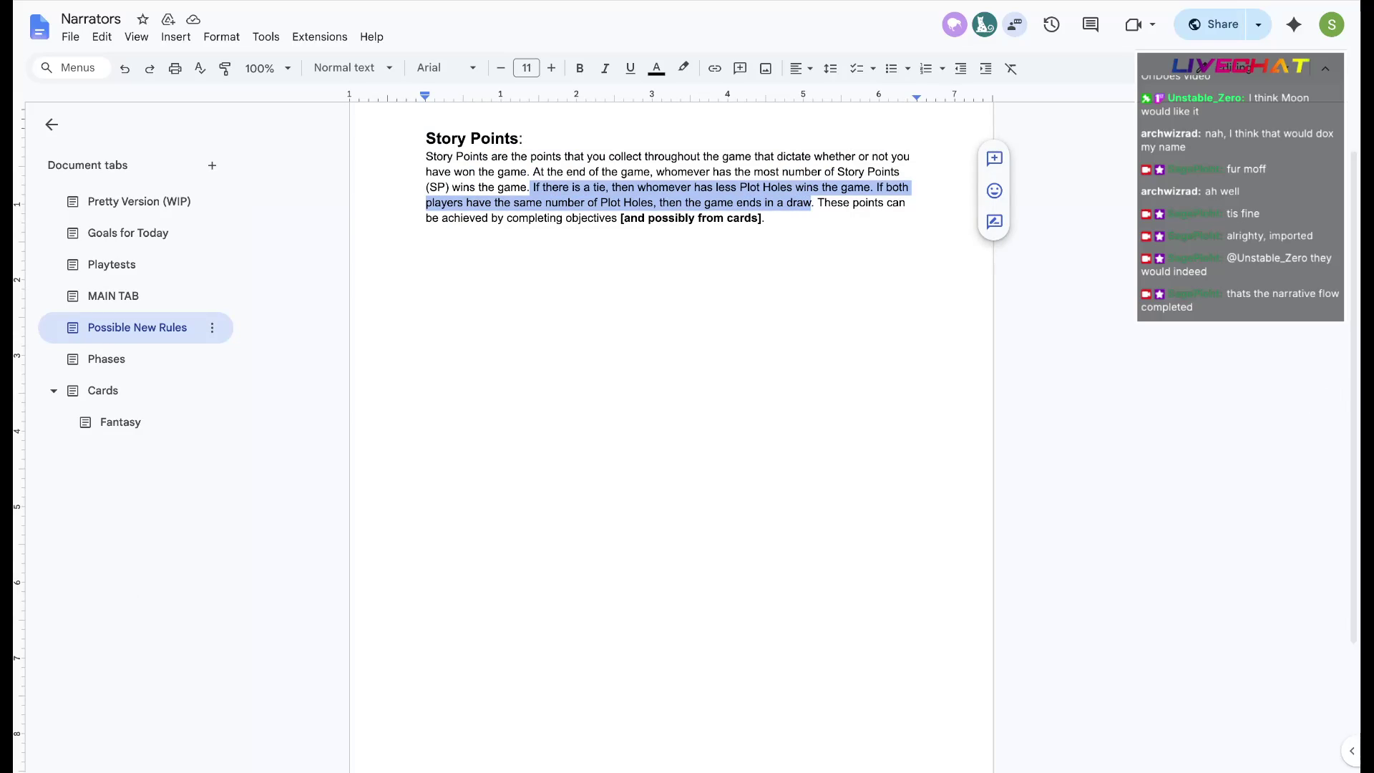
{"action": "left_click", "coordinate": [138, 200]}
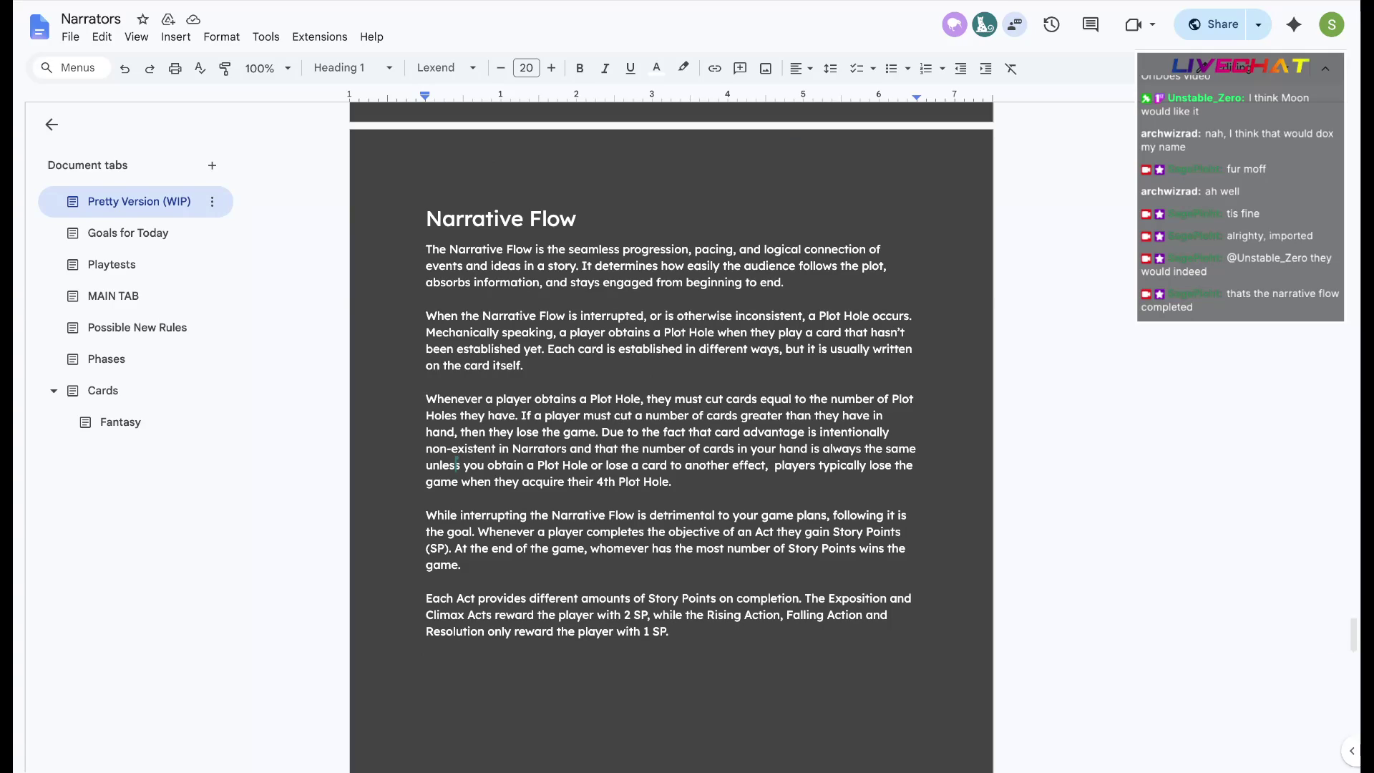
{"action": "type", "text": "If there is a tie, then whomever has less Plot Holes wins the game. If both players have the same number of Plot Holes, then the game ends in a draw"}
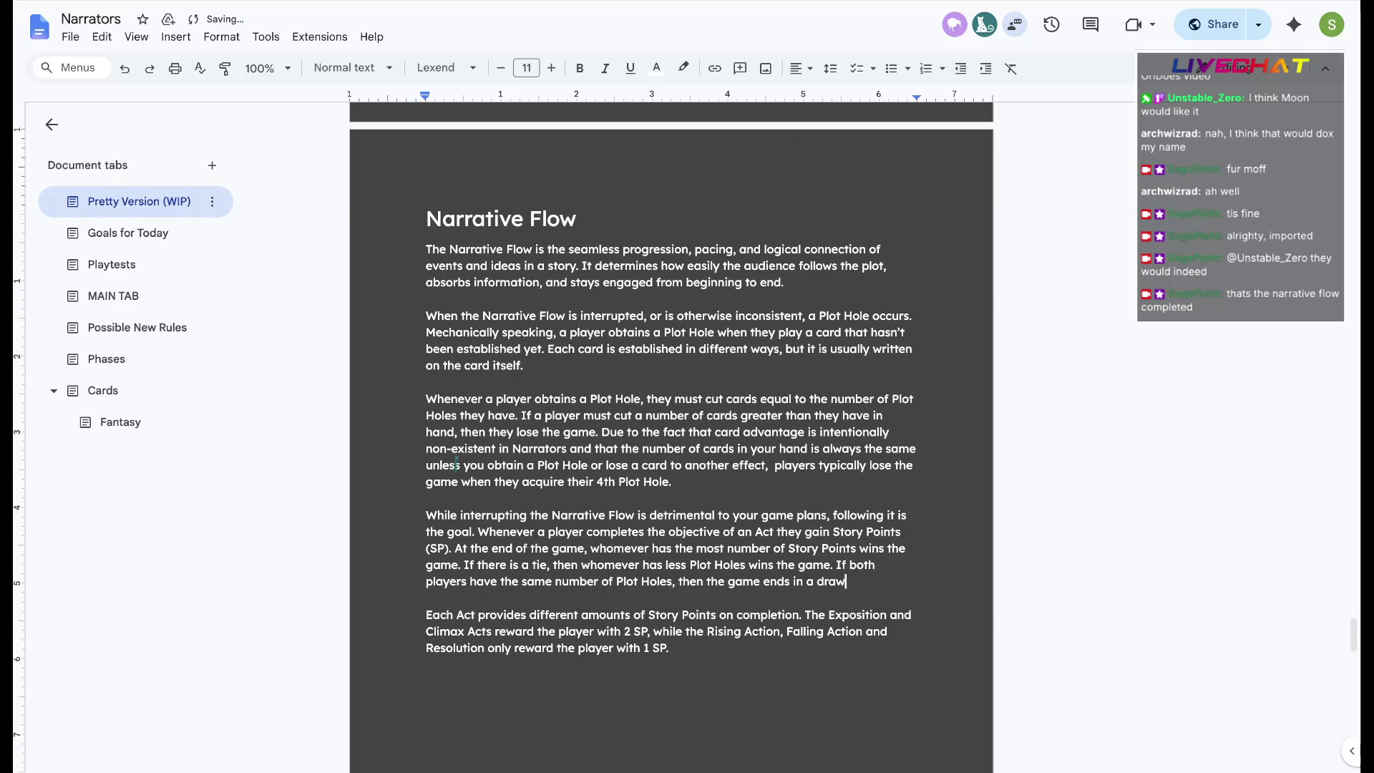
{"action": "key", "text": "ctrl+shift+Left"}
{"action": "key", "text": "ctrl+shift+Left"}
{"action": "key", "text": "ctrl+shift+Left"}
{"action": "key", "text": "BackSpace"}
{"action": "type", "text": "both players have the same number"}
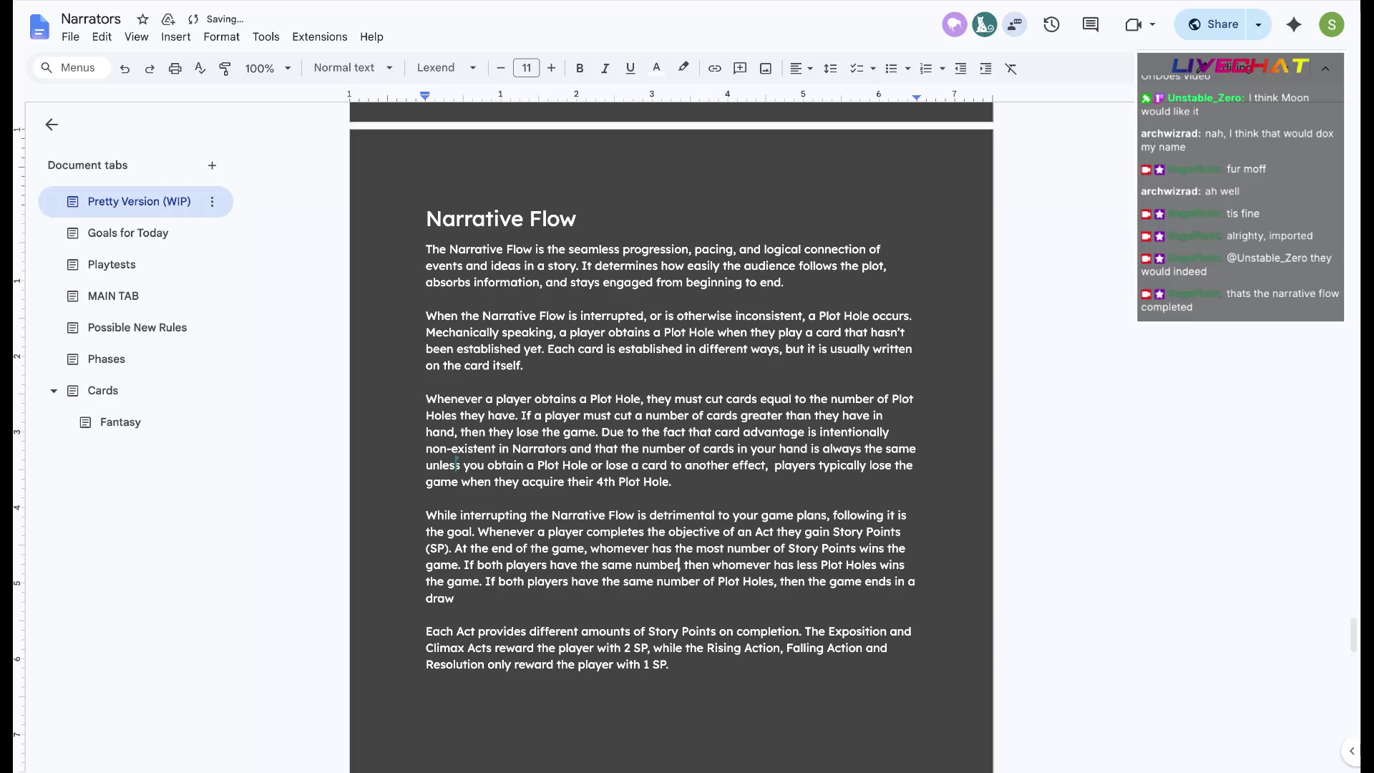
{"action": "type", "text": " of Story Points,"}
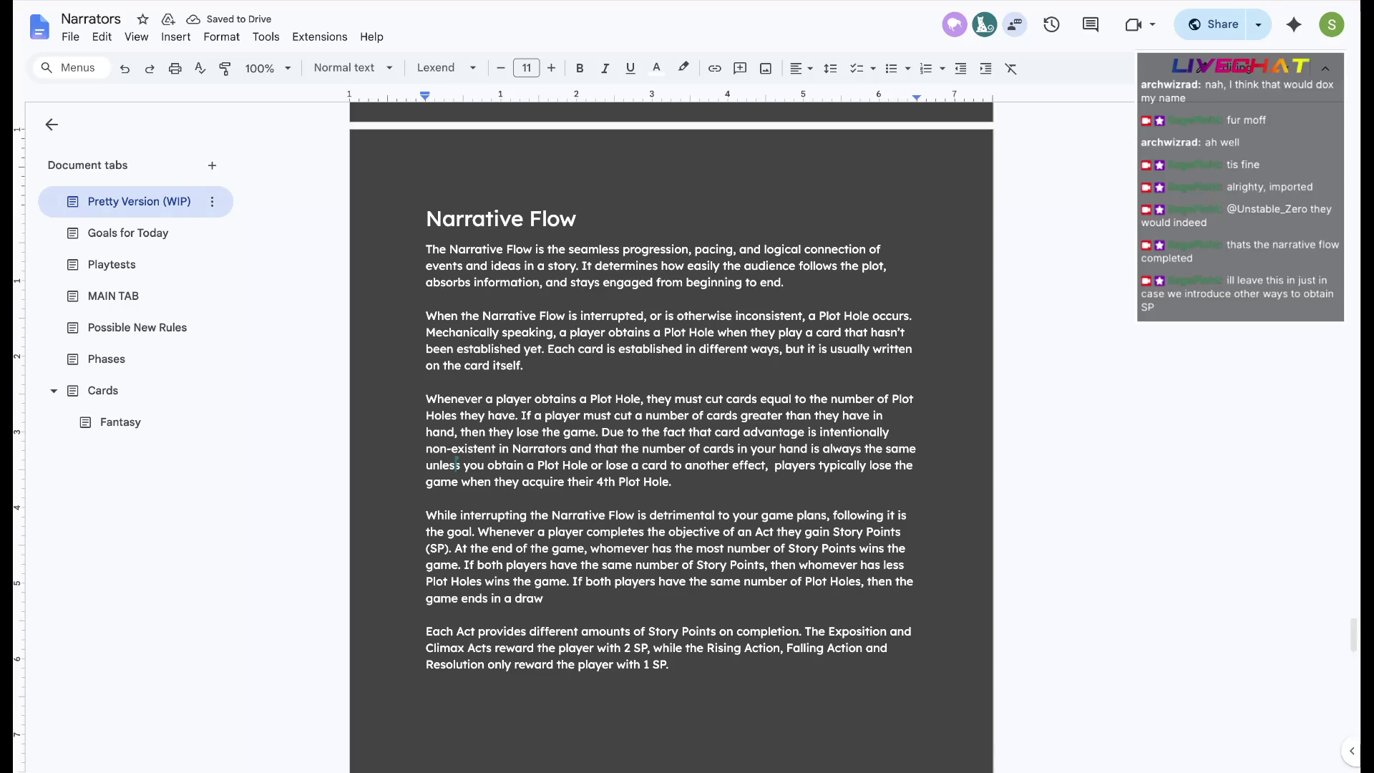
{"action": "scroll", "coordinate": [671, 431], "scroll_direction": "down", "scroll_amount": 1}
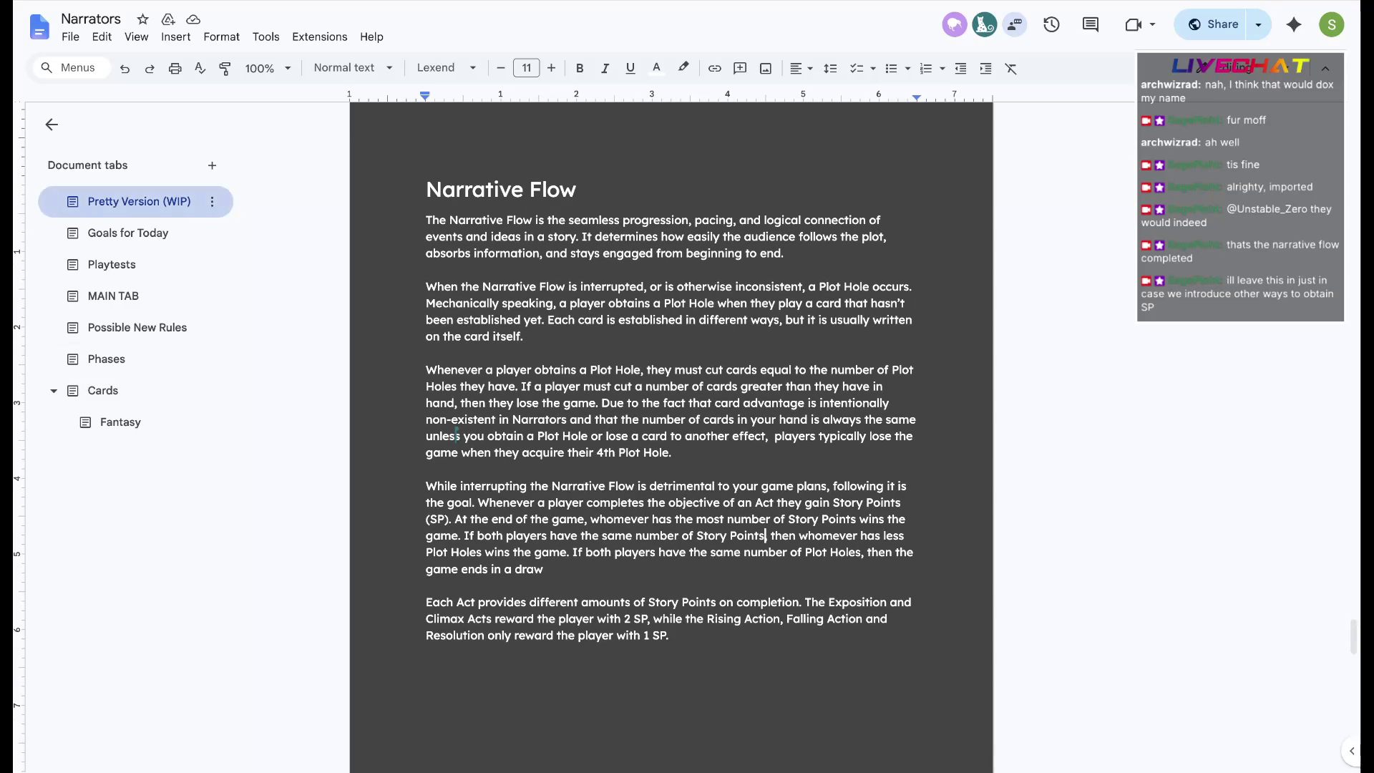
Jump to Genres via the outline and delete the blank line above Horror - Characters
{"action": "left_click", "coordinate": [53, 201]}
{"action": "scroll", "coordinate": [144, 440], "scroll_direction": "down", "scroll_amount": 2}
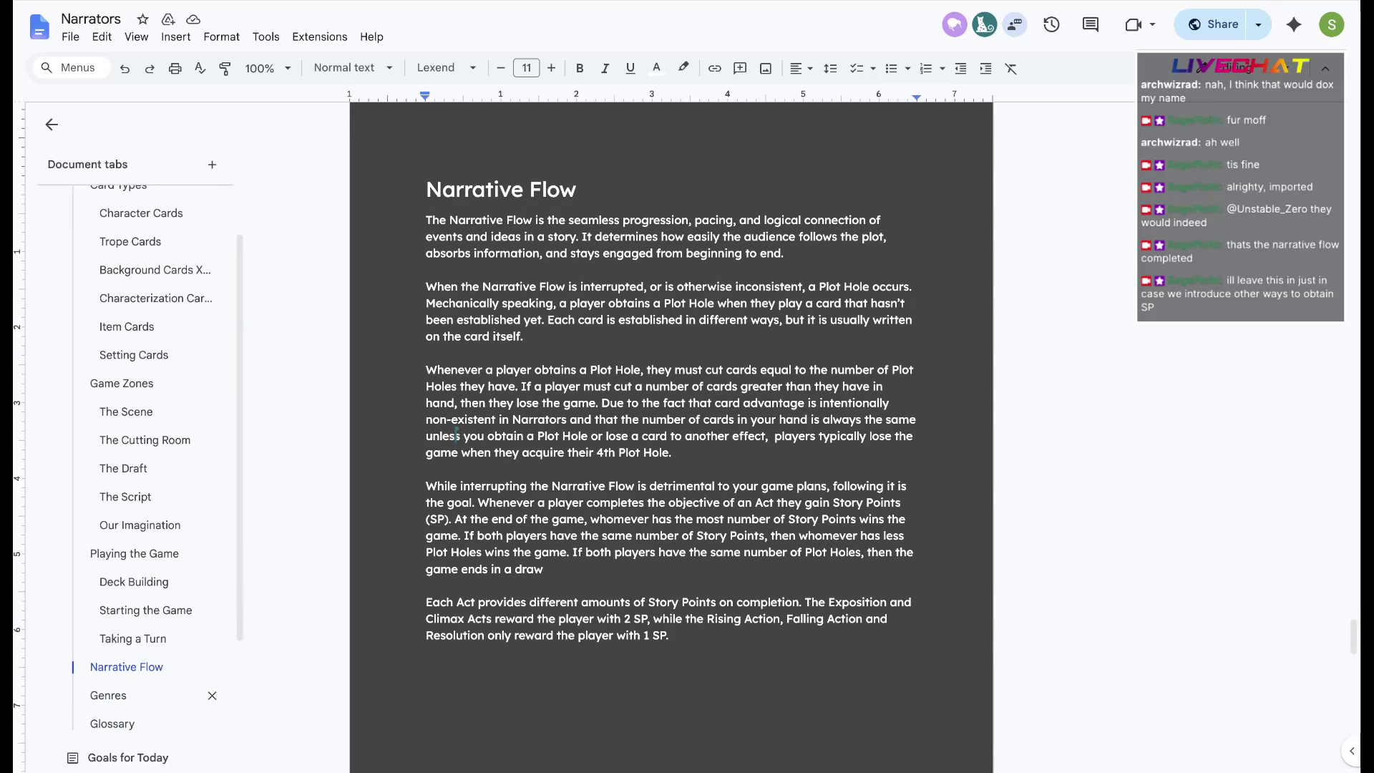
{"action": "left_click", "coordinate": [108, 695]}
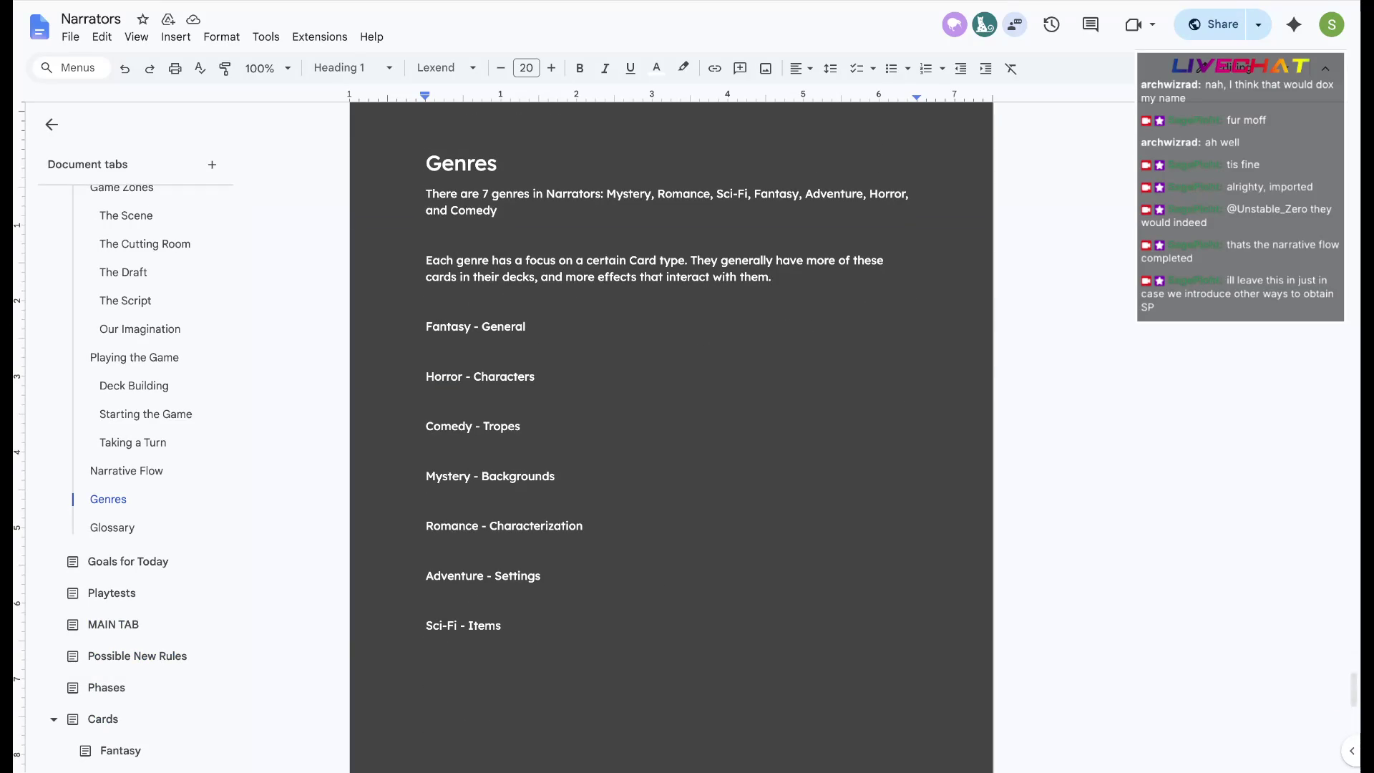
{"action": "left_click", "coordinate": [427, 376]}
{"action": "key", "text": "BackSpace"}
{"action": "key", "text": "BackSpace"}
{"action": "key", "text": "Return"}
Delete the blank lines around Comedy, Mystery, Romance, Adventure and Sci-Fi genre entries
{"action": "key", "text": "Down"}
{"action": "key", "text": "Down"}
{"action": "key", "text": "BackSpace"}
{"action": "key", "text": "BackSpace"}
{"action": "key", "text": "Down"}
{"action": "key", "text": "Down"}
{"action": "key", "text": "BackSpace"}
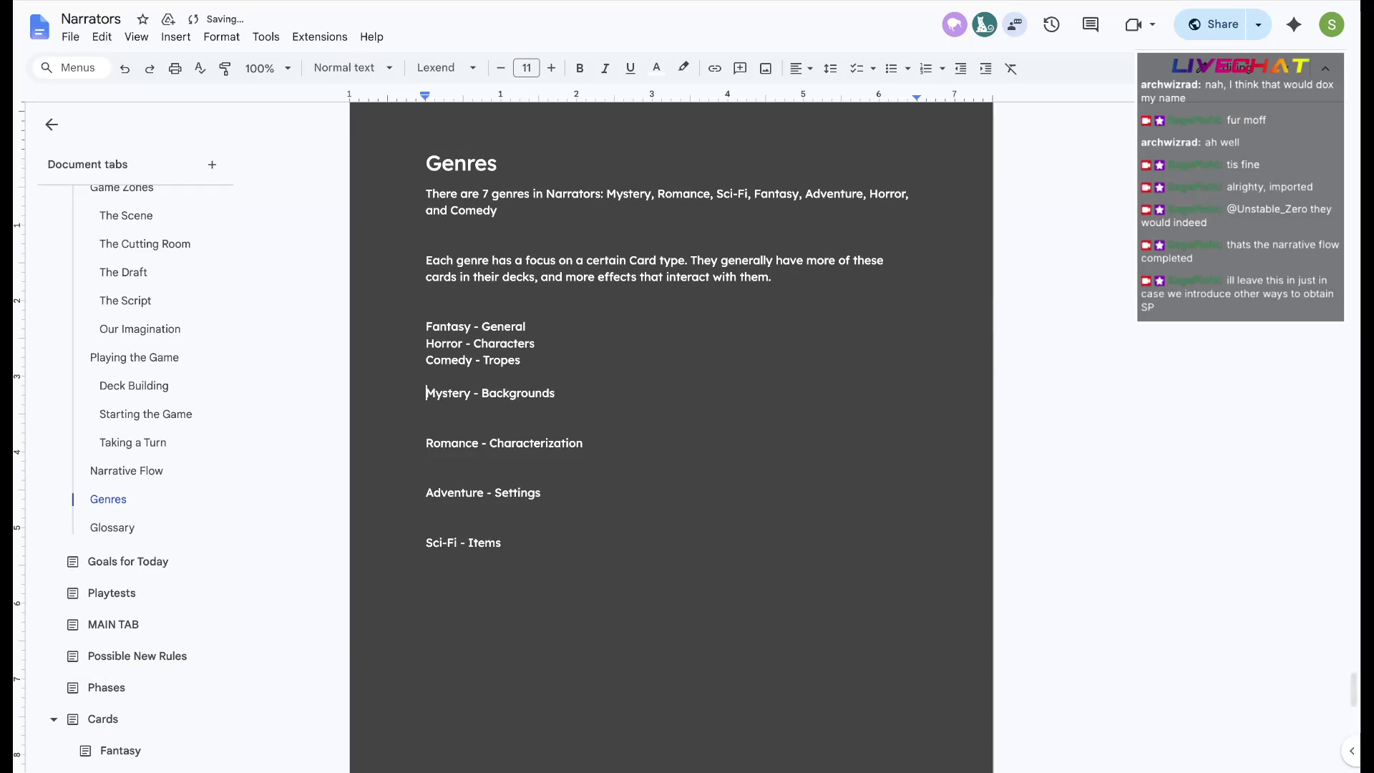
{"action": "key", "text": "BackSpace"}
{"action": "key", "text": "Down"}
{"action": "key", "text": "Down"}
{"action": "key", "text": "Down"}
{"action": "key", "text": "BackSpace"}
{"action": "key", "text": "BackSpace"}
{"action": "key", "text": "Down"}
{"action": "key", "text": "Down"}
{"action": "key", "text": "Down"}
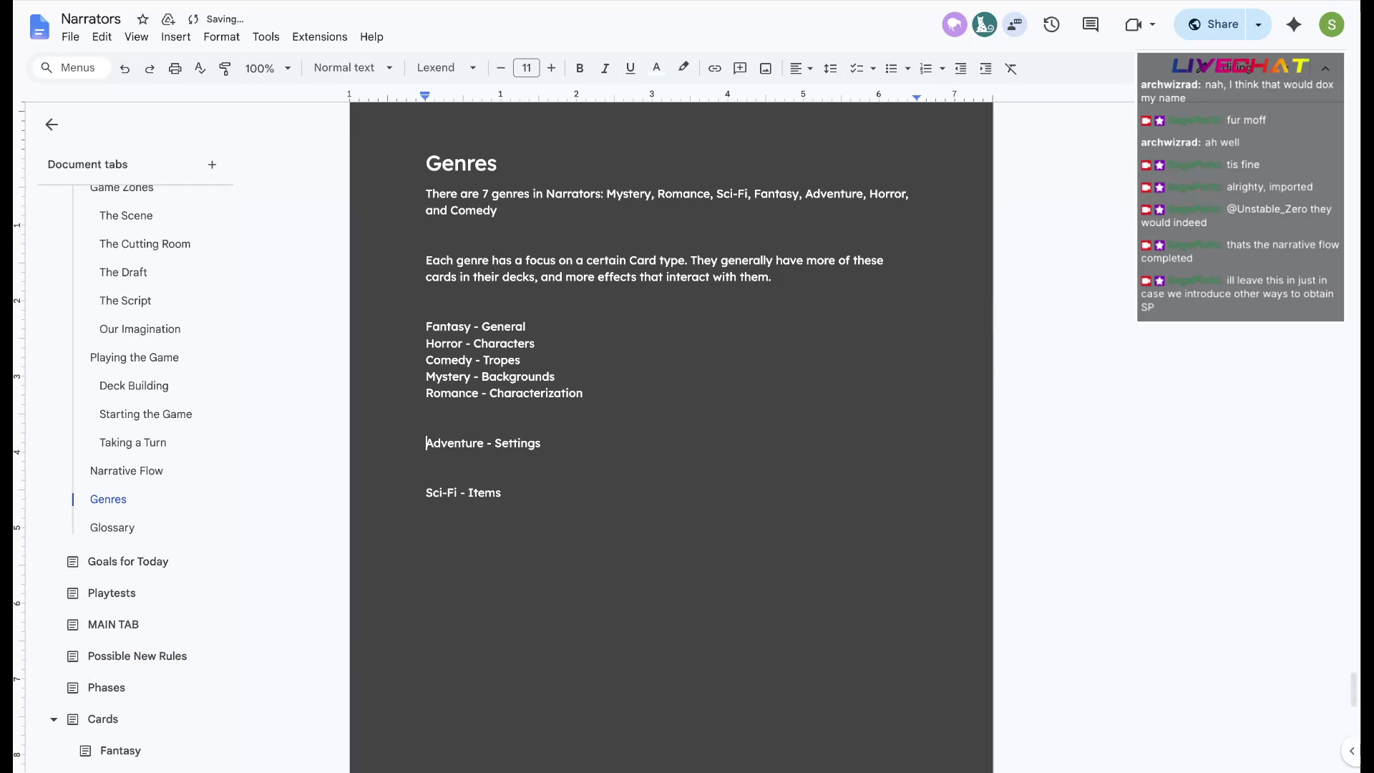
{"action": "key", "text": "BackSpace"}
{"action": "key", "text": "BackSpace"}
{"action": "key", "text": "Down"}
{"action": "key", "text": "Down"}
{"action": "key", "text": "Down"}
{"action": "key", "text": "BackSpace"}
{"action": "key", "text": "BackSpace"}
Add an empty line after Sci-Fi - Items and select the whole Genres section
{"action": "key", "text": "Up"}
{"action": "key", "text": "Up"}
{"action": "key", "text": "Up"}
{"action": "key", "text": "Up"}
{"action": "key", "text": "BackSpace"}
{"action": "key", "text": "Up"}
{"action": "key", "text": "Up"}
{"action": "key", "text": "Up"}
{"action": "key", "text": "BackSpace"}
{"action": "key", "text": "Down"}
{"action": "key", "text": "Down"}
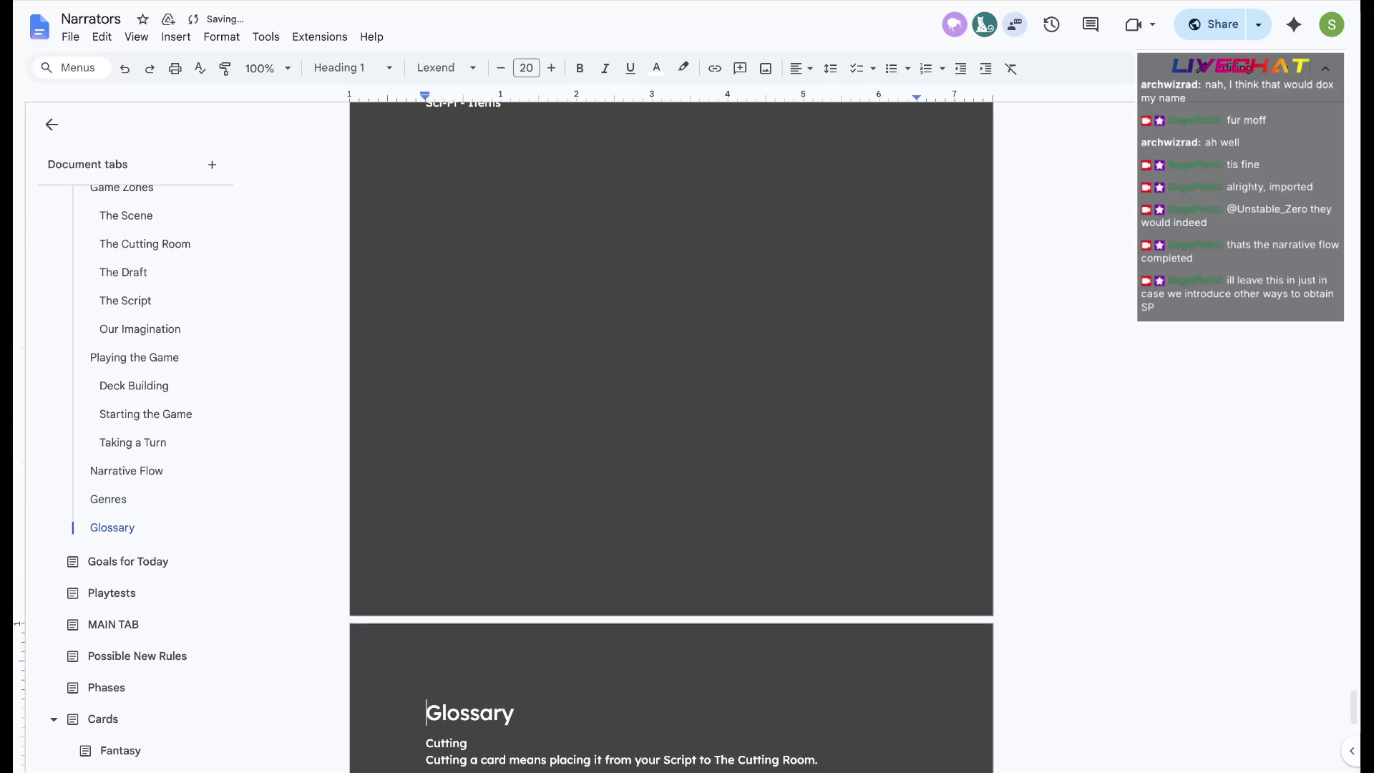
{"action": "key", "text": "Up"}
{"action": "key", "text": "Right"}
{"action": "key", "text": "Right"}
{"action": "key", "text": "Right"}
{"action": "key", "text": "Right"}
{"action": "key", "text": "Right"}
{"action": "key", "text": "Right"}
{"action": "key", "text": "Right"}
{"action": "key", "text": "Right"}
{"action": "key", "text": "Return"}
{"action": "key", "text": "Return"}
{"action": "scroll", "coordinate": [671, 430], "scroll_direction": "up", "scroll_amount": 3}
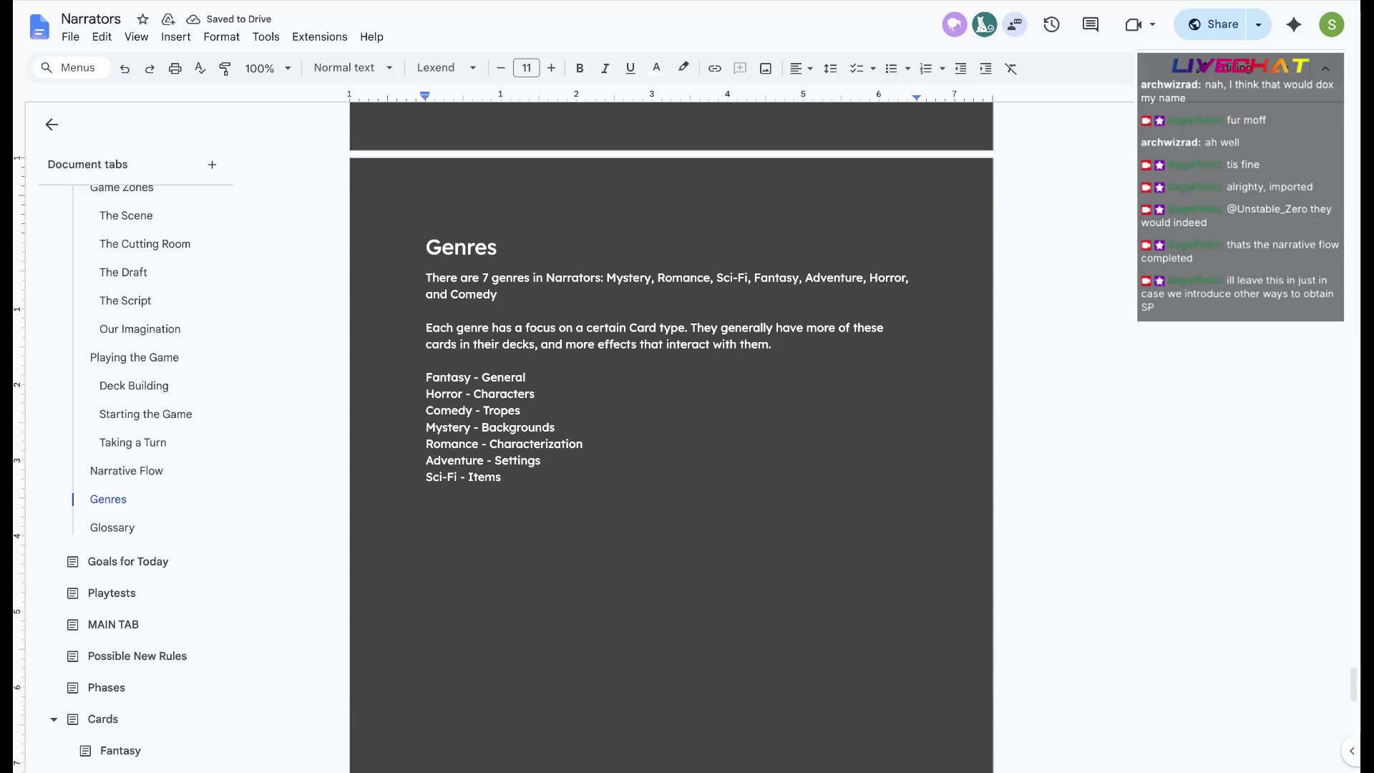
{"action": "key", "text": "ctrl+a"}
{"action": "key", "text": "ctrl+c"}
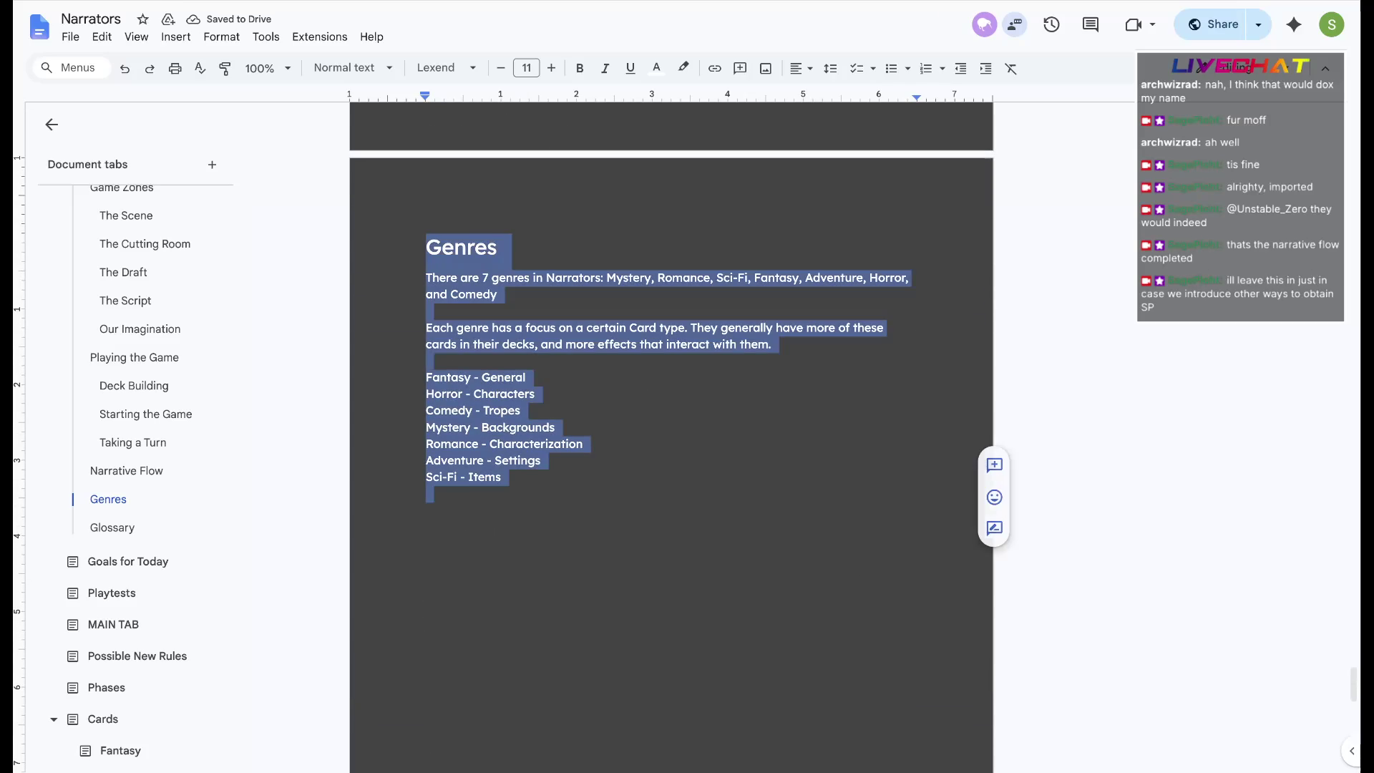
Cut the Genres section and paste it onto a new page after What is Narrators?
{"action": "key", "text": "Delete"}
{"action": "scroll", "coordinate": [671, 429], "scroll_direction": "up", "scroll_amount": 3}
{"action": "scroll", "coordinate": [671, 430], "scroll_direction": "up", "scroll_amount": 1}
{"action": "scroll", "coordinate": [672, 429], "scroll_direction": "up", "scroll_amount": 5}
{"action": "scroll", "coordinate": [672, 430], "scroll_direction": "up", "scroll_amount": 5}
{"action": "scroll", "coordinate": [672, 430], "scroll_direction": "up", "scroll_amount": 5}
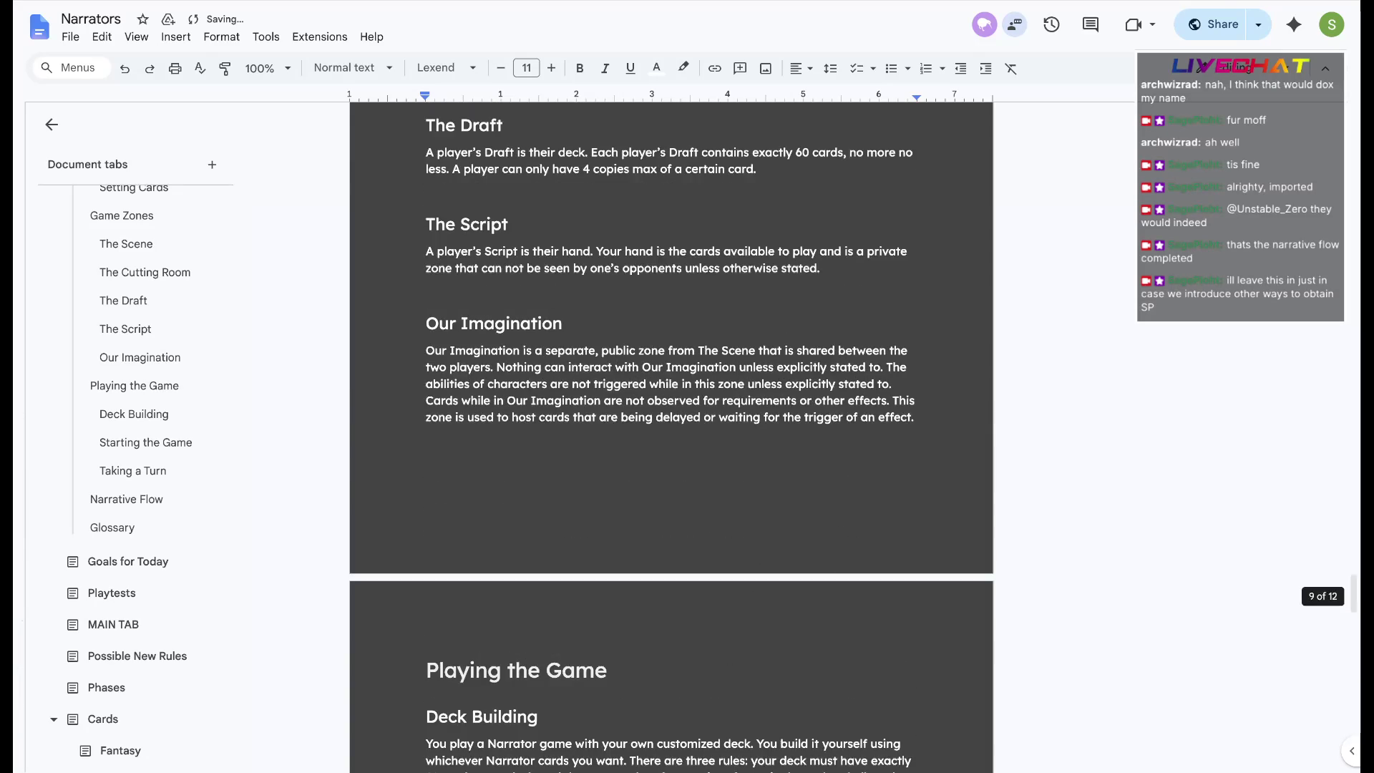
{"action": "scroll", "coordinate": [670, 430], "scroll_direction": "up", "scroll_amount": 5}
{"action": "scroll", "coordinate": [671, 430], "scroll_direction": "up", "scroll_amount": 5}
{"action": "scroll", "coordinate": [671, 430], "scroll_direction": "up", "scroll_amount": 5}
{"action": "scroll", "coordinate": [671, 429], "scroll_direction": "up", "scroll_amount": 5}
{"action": "scroll", "coordinate": [671, 429], "scroll_direction": "up", "scroll_amount": 5}
{"action": "scroll", "coordinate": [671, 430], "scroll_direction": "up", "scroll_amount": 2}
{"action": "scroll", "coordinate": [670, 429], "scroll_direction": "up", "scroll_amount": 5}
{"action": "scroll", "coordinate": [672, 430], "scroll_direction": "up", "scroll_amount": 10}
{"action": "scroll", "coordinate": [671, 430], "scroll_direction": "up", "scroll_amount": 2}
{"action": "scroll", "coordinate": [670, 430], "scroll_direction": "up", "scroll_amount": 2}
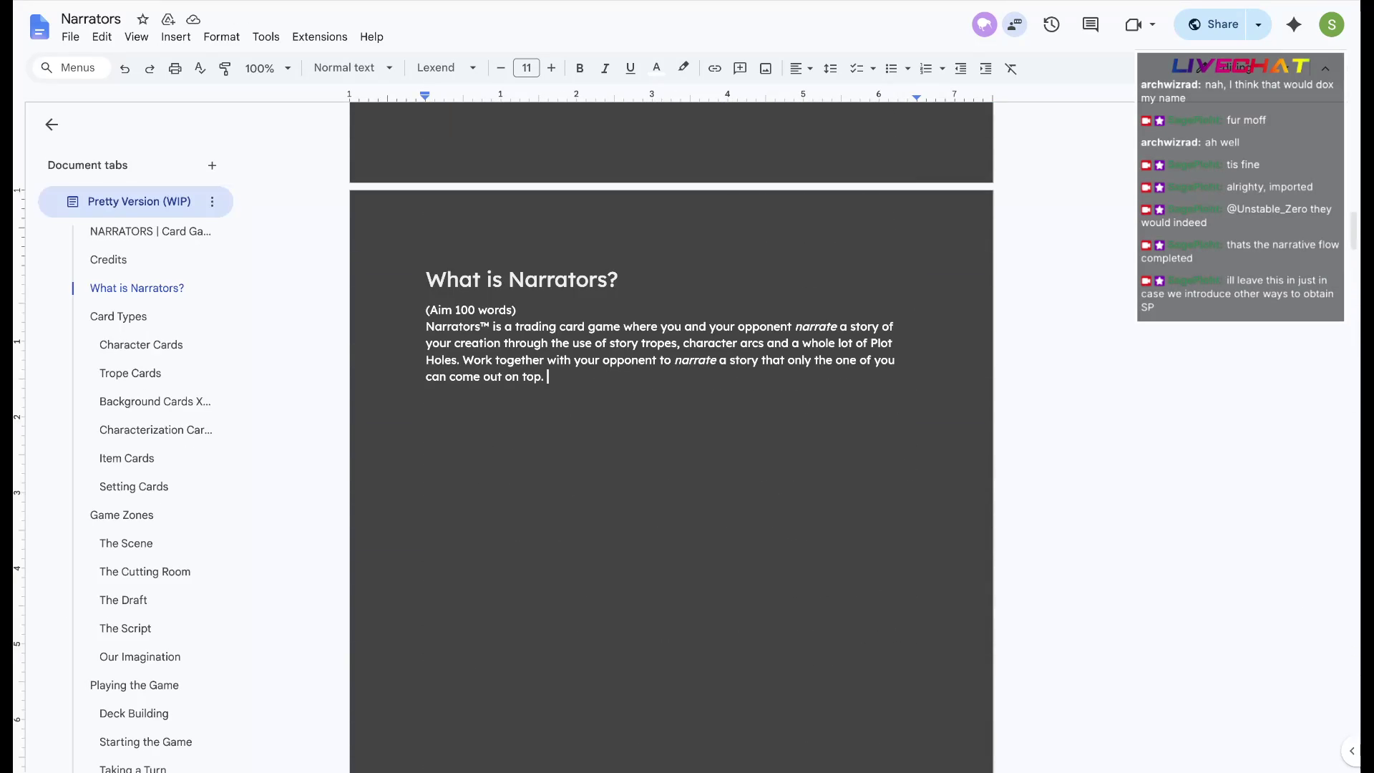
{"action": "key", "text": "ctrl+Return"}
{"action": "key", "text": "ctrl+v"}
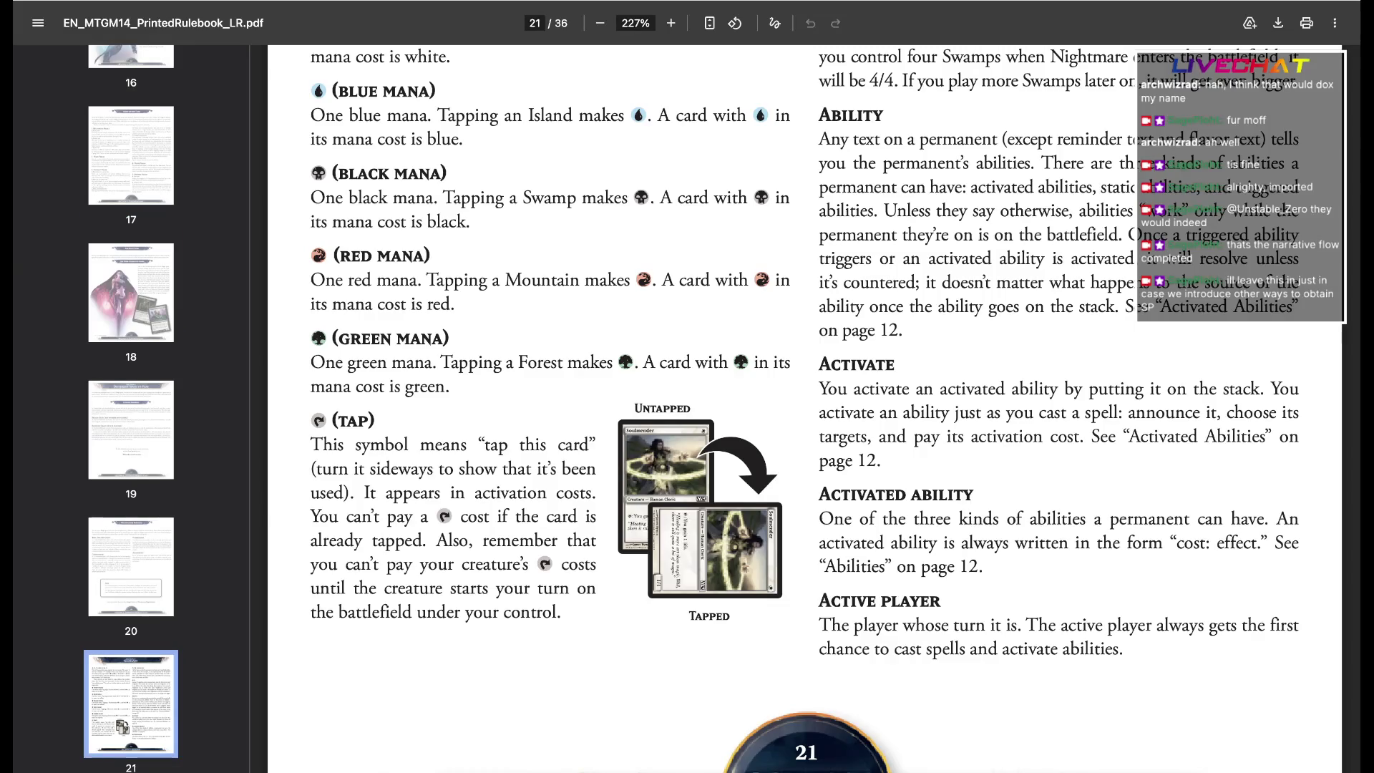
{"action": "scroll", "coordinate": [805, 408], "scroll_direction": "up", "scroll_amount": 15}
{"action": "scroll", "coordinate": [805, 408], "scroll_direction": "up", "scroll_amount": 15}
{"action": "scroll", "coordinate": [806, 408], "scroll_direction": "up", "scroll_amount": 15}
{"action": "scroll", "coordinate": [805, 408], "scroll_direction": "up", "scroll_amount": 10}
{"action": "scroll", "coordinate": [806, 408], "scroll_direction": "up", "scroll_amount": 10}
{"action": "scroll", "coordinate": [806, 408], "scroll_direction": "up", "scroll_amount": 10}
{"action": "scroll", "coordinate": [805, 408], "scroll_direction": "up", "scroll_amount": 10}
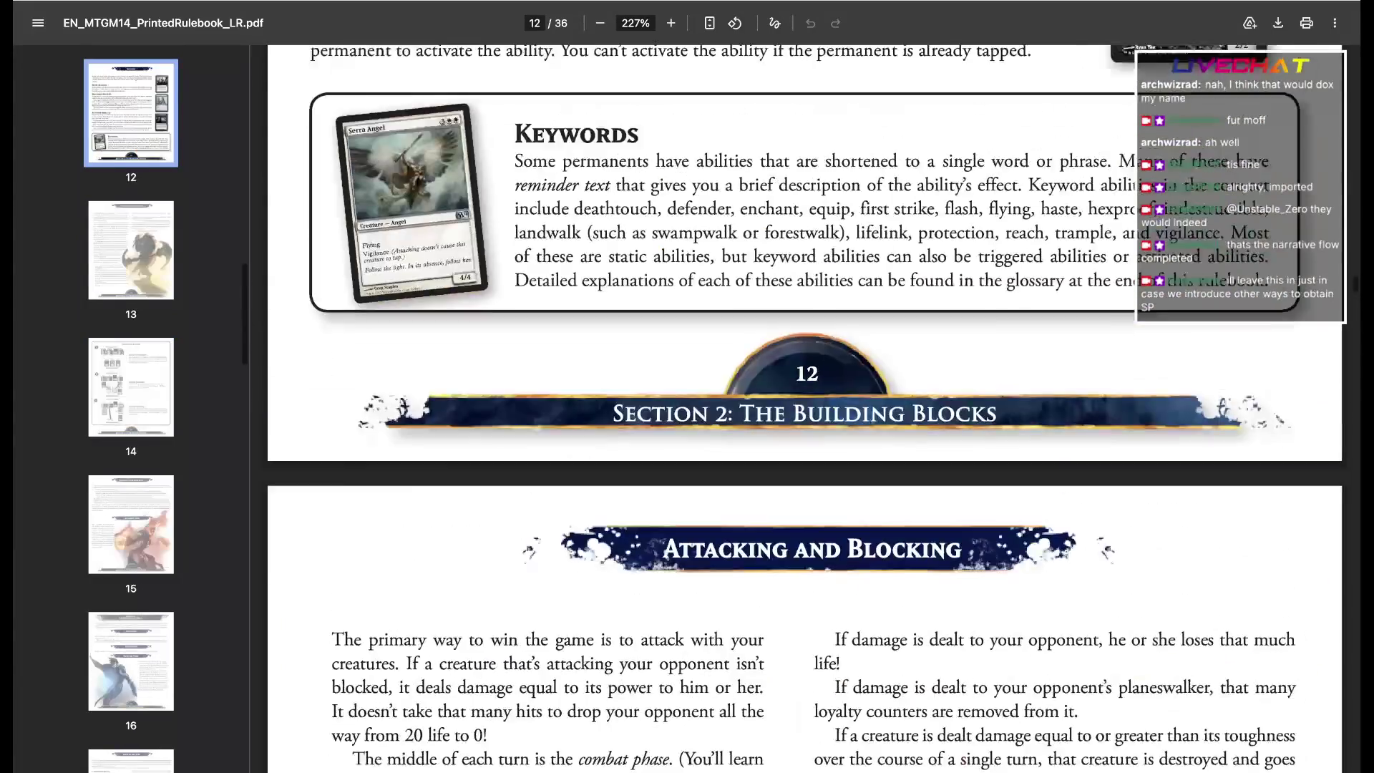
{"action": "scroll", "coordinate": [806, 408], "scroll_direction": "up", "scroll_amount": 10}
{"action": "scroll", "coordinate": [806, 408], "scroll_direction": "up", "scroll_amount": 10}
{"action": "scroll", "coordinate": [806, 408], "scroll_direction": "up", "scroll_amount": 10}
{"action": "scroll", "coordinate": [806, 408], "scroll_direction": "up", "scroll_amount": 10}
{"action": "scroll", "coordinate": [806, 408], "scroll_direction": "up", "scroll_amount": 10}
{"action": "scroll", "coordinate": [805, 408], "scroll_direction": "up", "scroll_amount": 10}
{"action": "scroll", "coordinate": [806, 408], "scroll_direction": "up", "scroll_amount": 10}
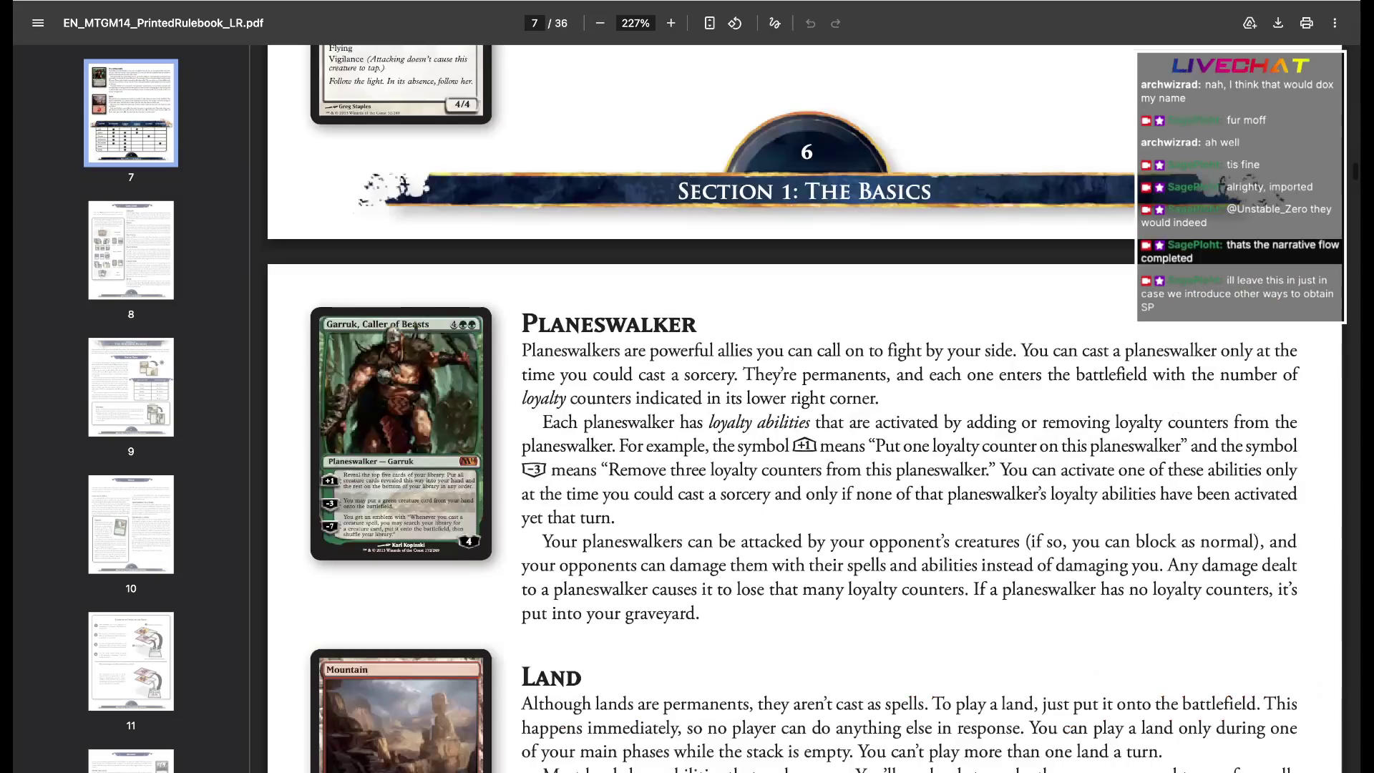
{"action": "scroll", "coordinate": [806, 408], "scroll_direction": "up", "scroll_amount": 10}
{"action": "scroll", "coordinate": [805, 408], "scroll_direction": "up", "scroll_amount": 10}
{"action": "scroll", "coordinate": [806, 409], "scroll_direction": "up", "scroll_amount": 5}
{"action": "scroll", "coordinate": [806, 408], "scroll_direction": "up", "scroll_amount": 5}
{"action": "scroll", "coordinate": [805, 409], "scroll_direction": "up", "scroll_amount": 10}
{"action": "scroll", "coordinate": [806, 408], "scroll_direction": "up", "scroll_amount": 2}
{"action": "scroll", "coordinate": [805, 409], "scroll_direction": "down", "scroll_amount": 5}
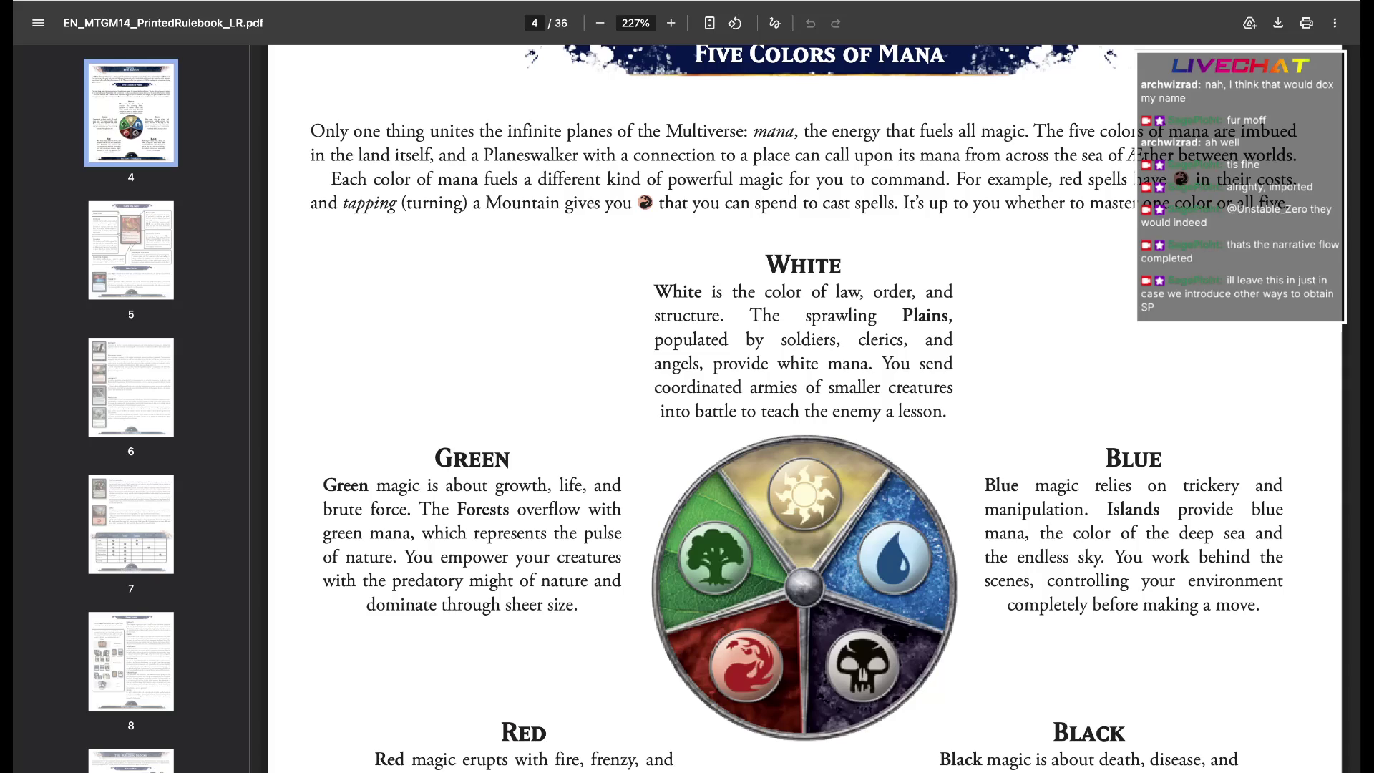
{"action": "left_click_drag", "start_coordinate": [664, 204], "coordinate": [1065, 204]}
{"action": "left_click", "coordinate": [1065, 204]}
{"action": "scroll", "coordinate": [804, 408], "scroll_direction": "down", "scroll_amount": 3}
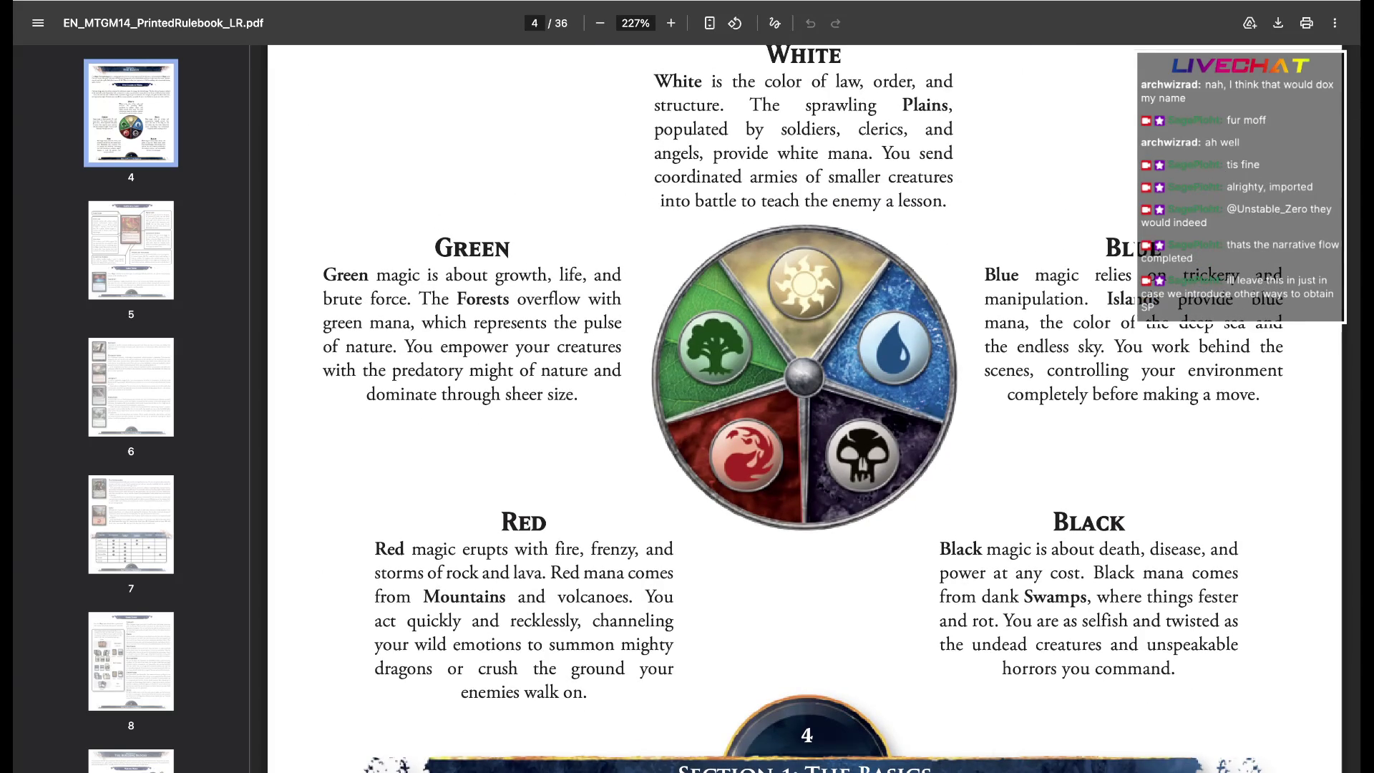
{"action": "left_click_drag", "start_coordinate": [941, 546], "coordinate": [1151, 667]}
{"action": "left_click", "coordinate": [1152, 667]}
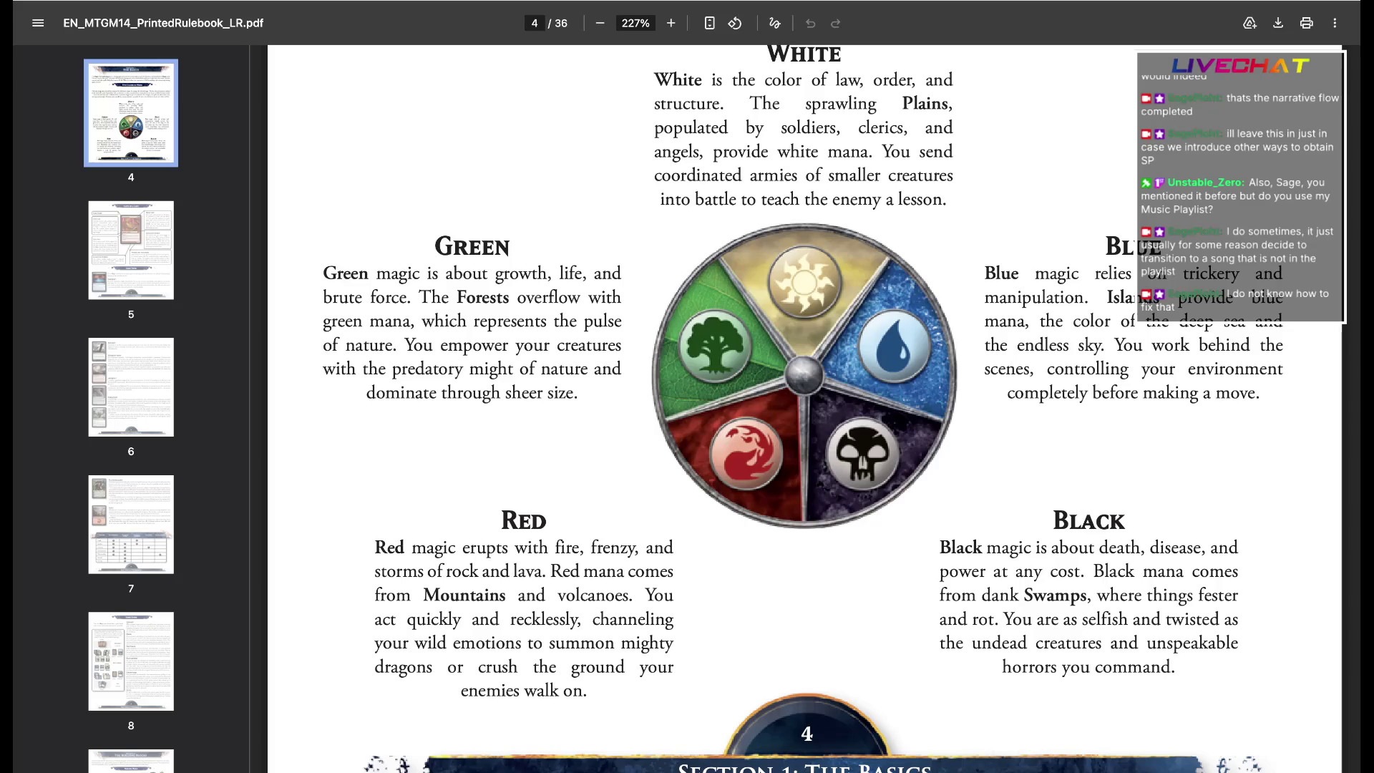
{"action": "scroll", "coordinate": [804, 413], "scroll_direction": "up", "scroll_amount": 2}
{"action": "scroll", "coordinate": [803, 413], "scroll_direction": "up", "scroll_amount": 2}
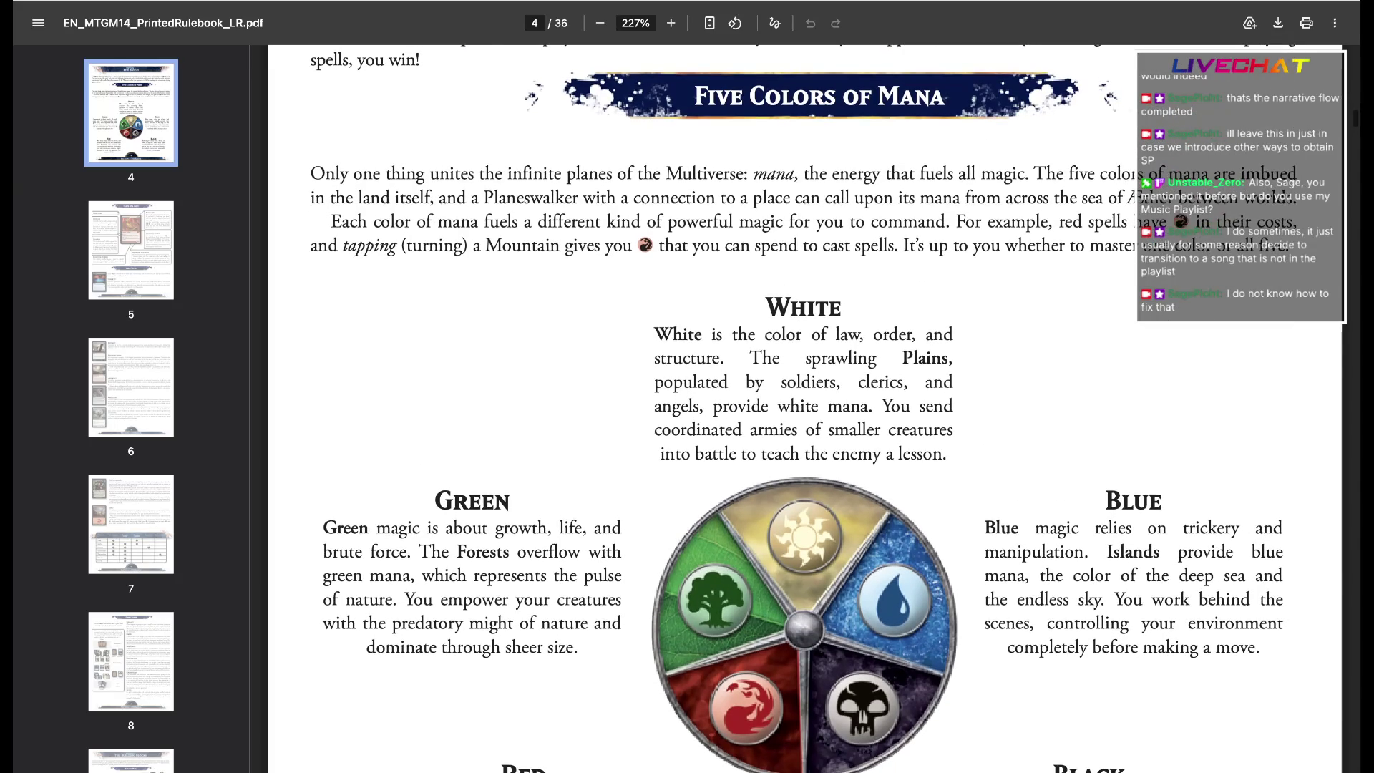
{"action": "scroll", "coordinate": [803, 412], "scroll_direction": "up", "scroll_amount": 3}
{"action": "scroll", "coordinate": [804, 413], "scroll_direction": "down", "scroll_amount": 3}
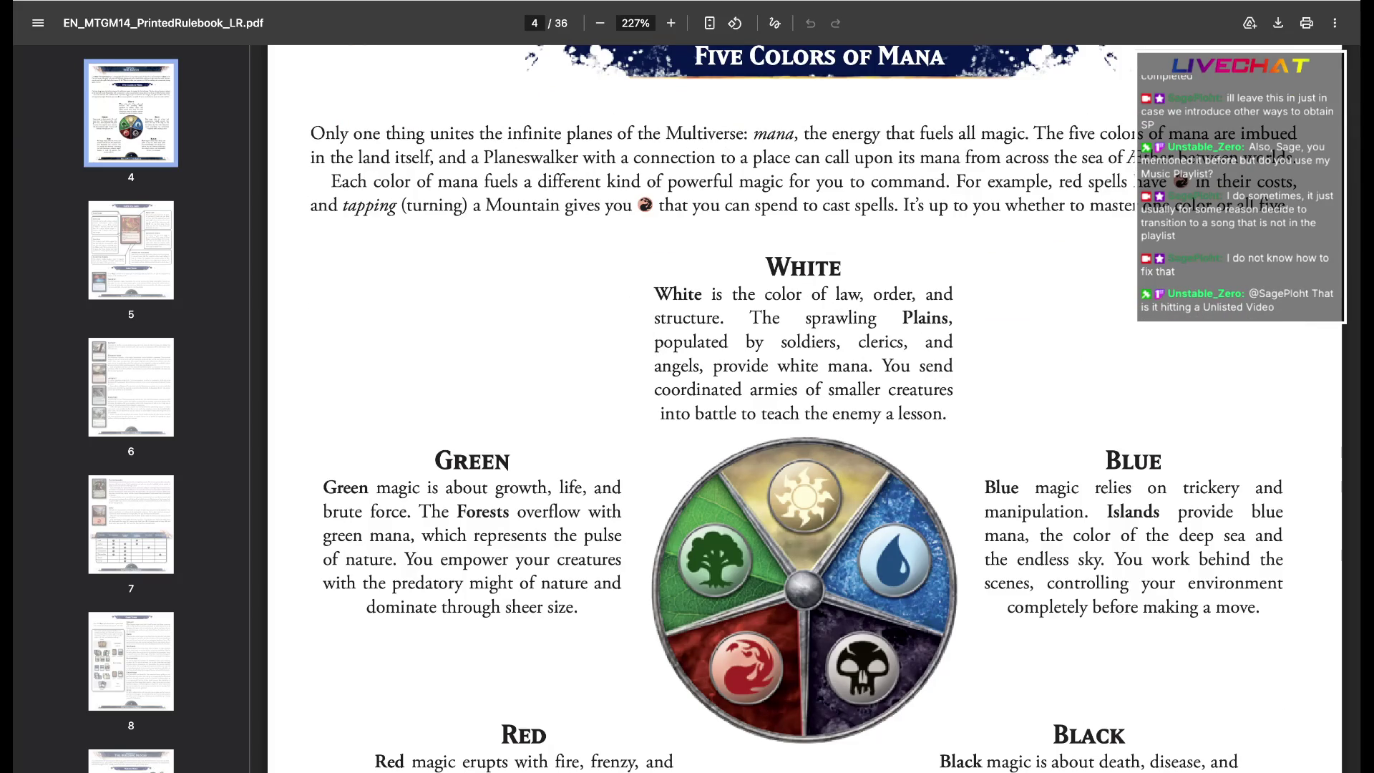
{"action": "key", "text": "alt+Tab"}
Start an intro line 'A story can' under the Genres heading and leave for a new browser tab
{"action": "left_click", "coordinate": [498, 209]}
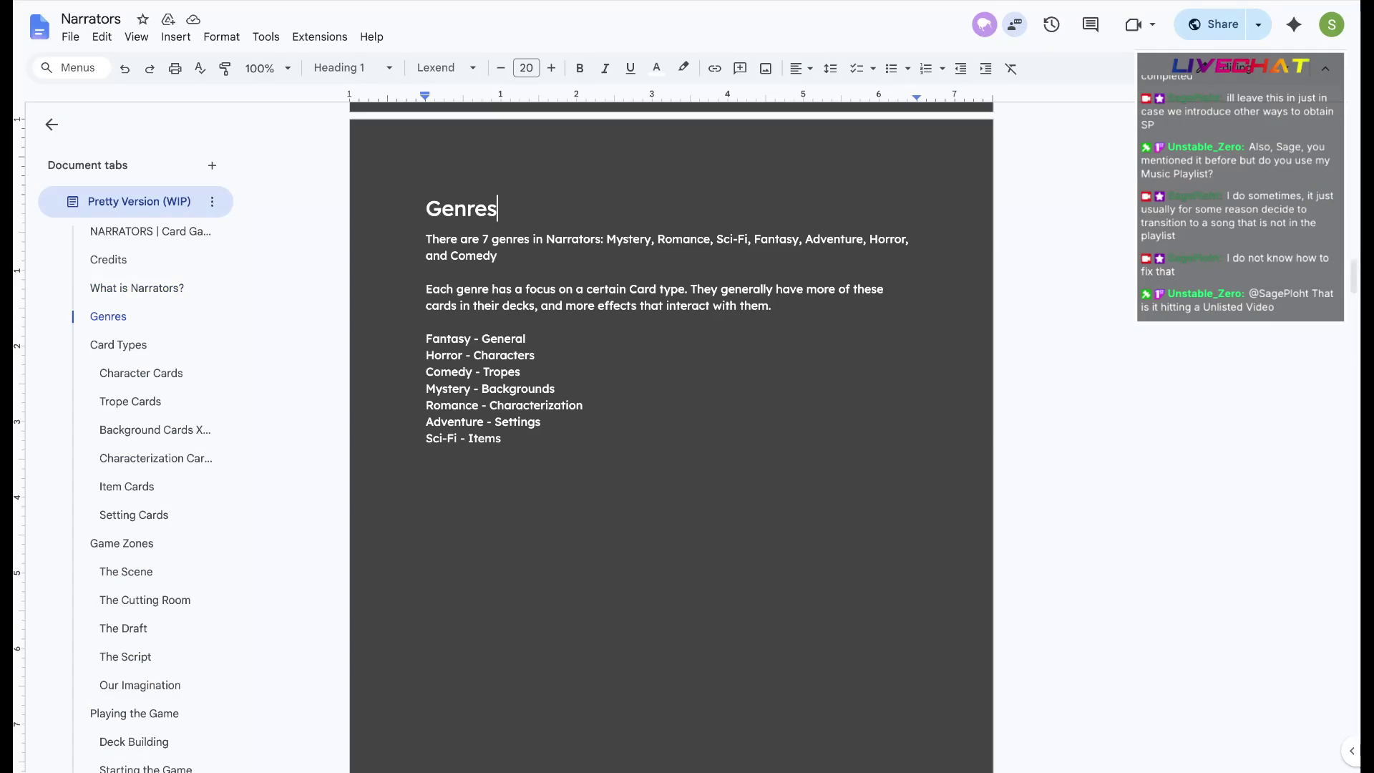
{"action": "key", "text": "Return"}
{"action": "key", "text": "Return"}
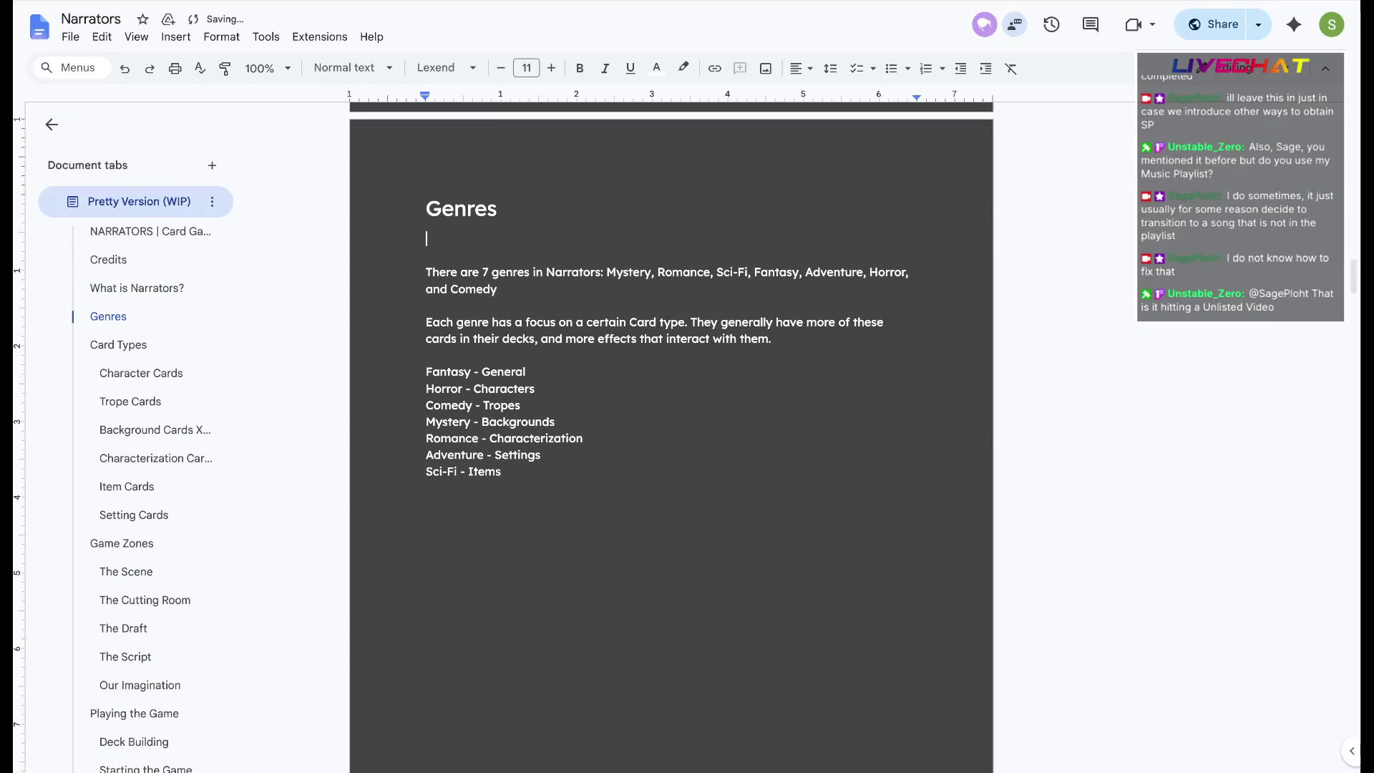
{"action": "type", "text": "A story can be"}
{"action": "key", "text": "BackSpace"}
{"action": "key", "text": "BackSpace"}
{"action": "type", "text": "not"}
{"action": "key", "text": "ctrl+t"}
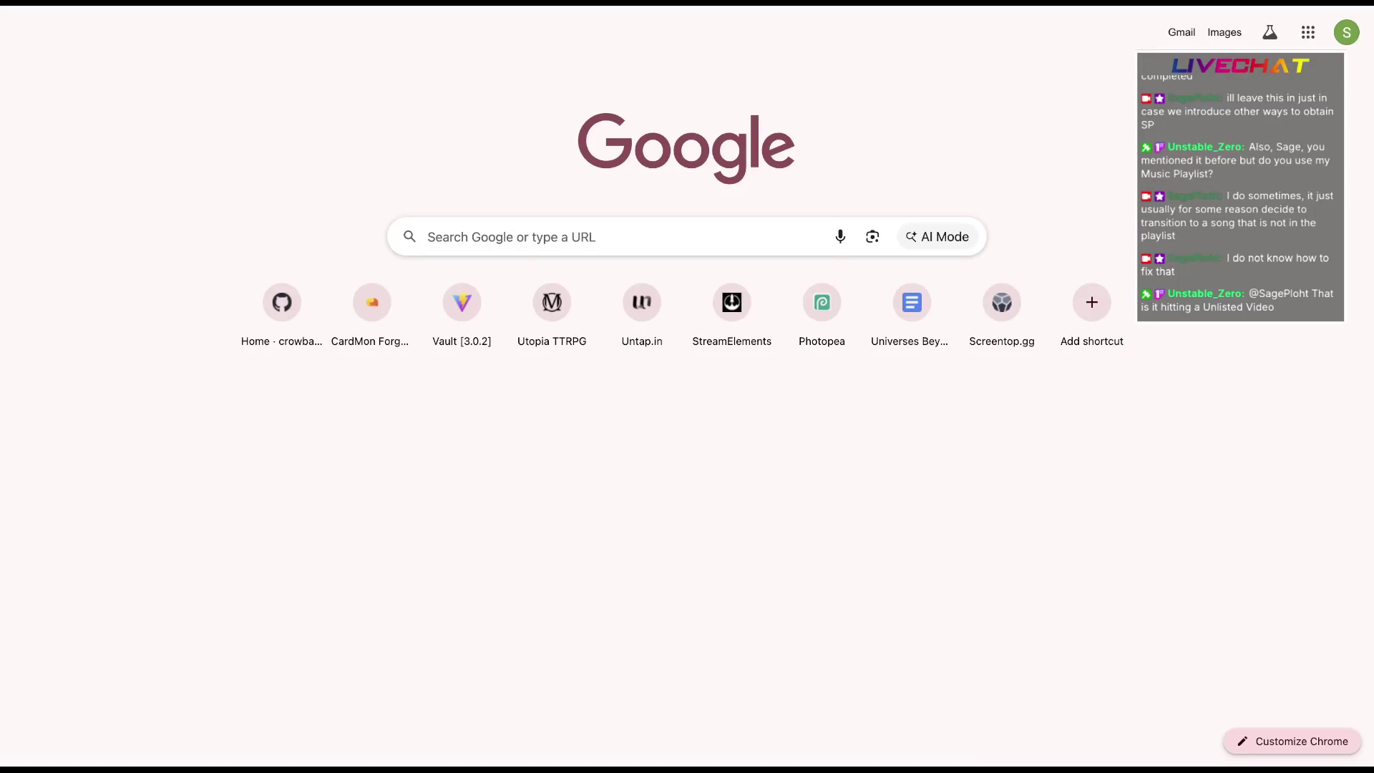
{"action": "type", "text": "what are genres"}
Search Google for 'genres of a story', then refine it to 'genres of a story meaning'
{"action": "key", "text": "Return"}
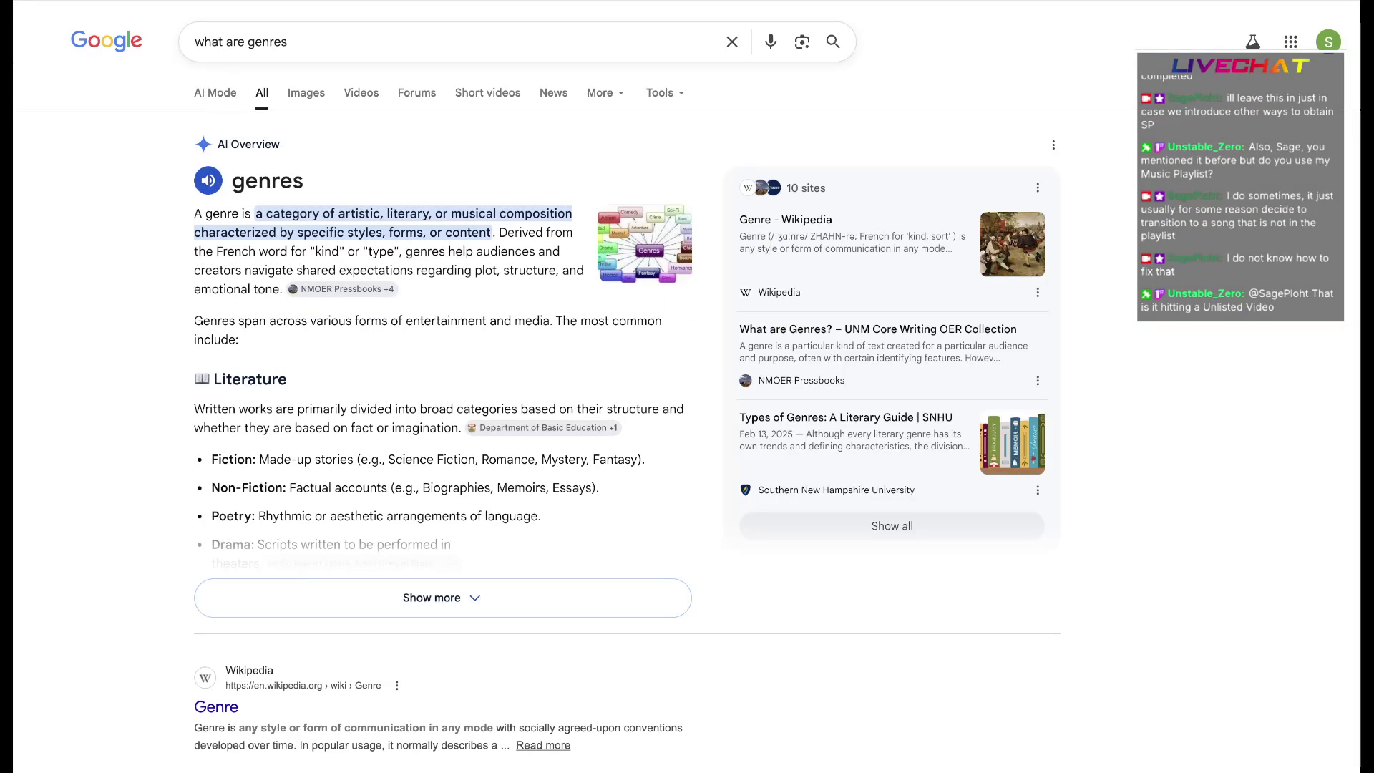
{"action": "key", "text": "slash"}
{"action": "type", "text": "genres "}
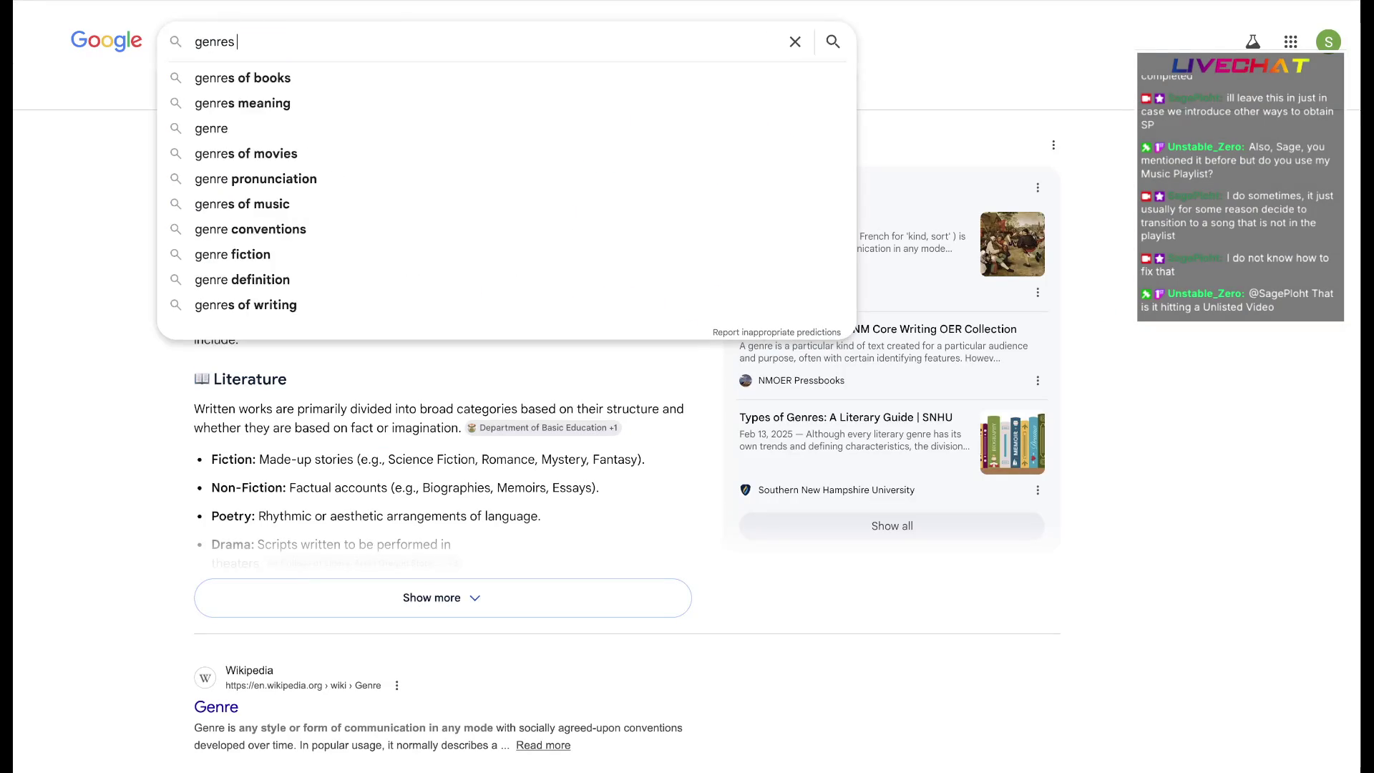
{"action": "type", "text": "of a story"}
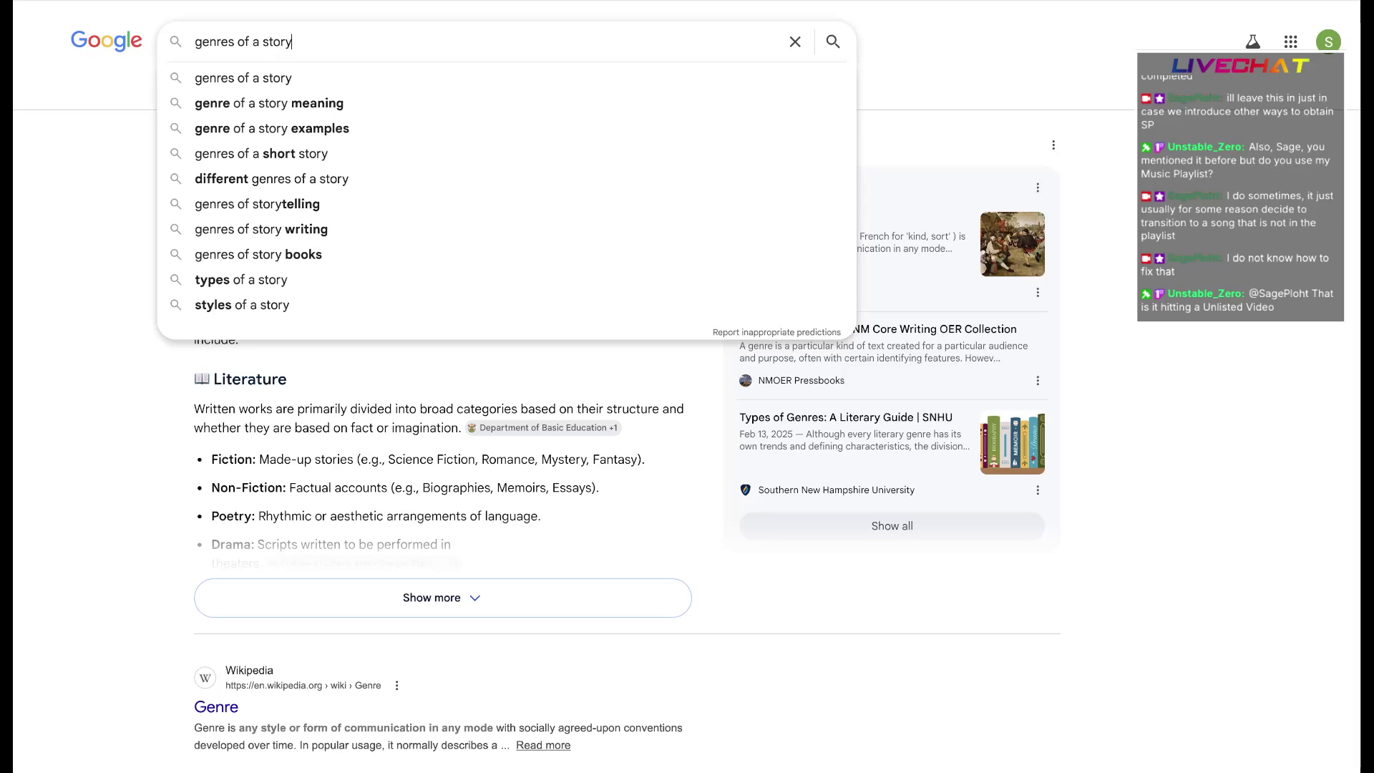
{"action": "key", "text": "Return"}
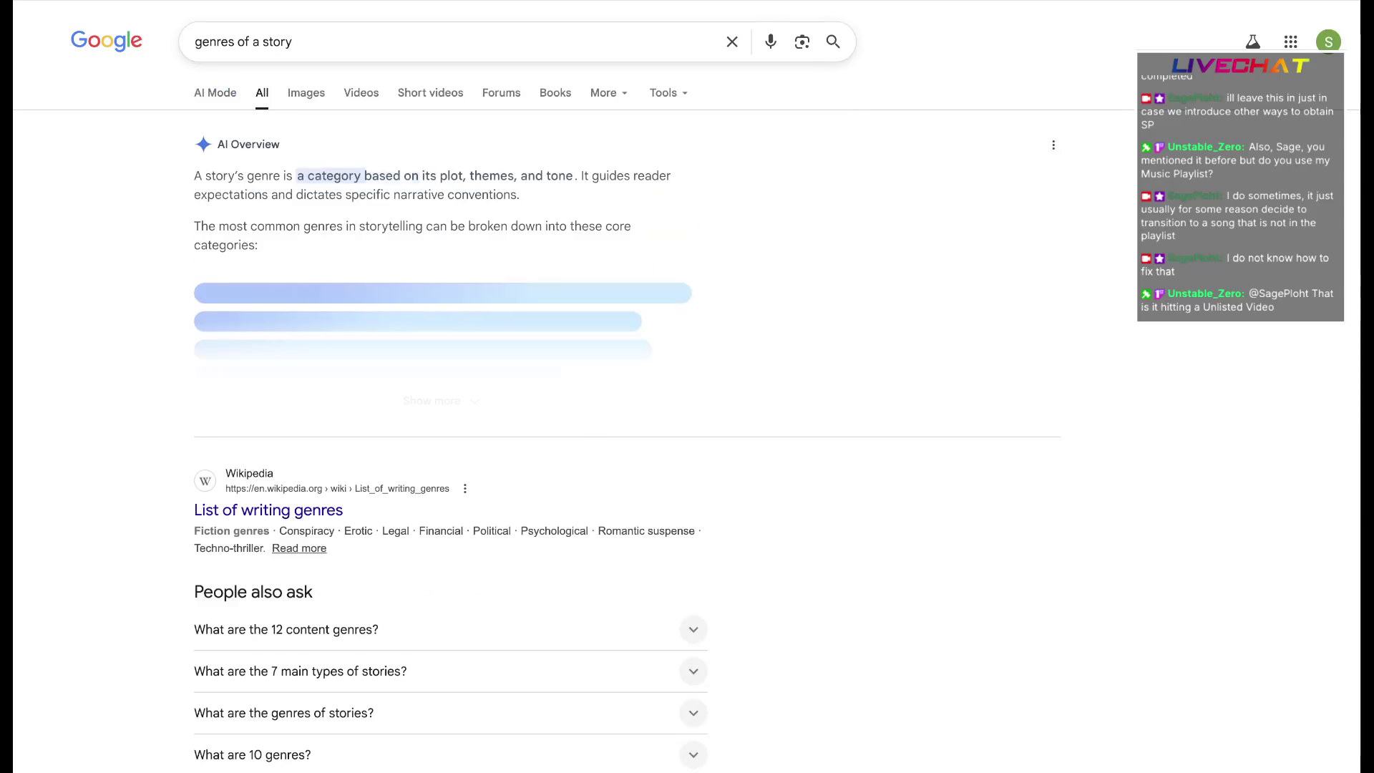
{"action": "type", "text": " meaning"}
{"action": "key", "text": "Return"}
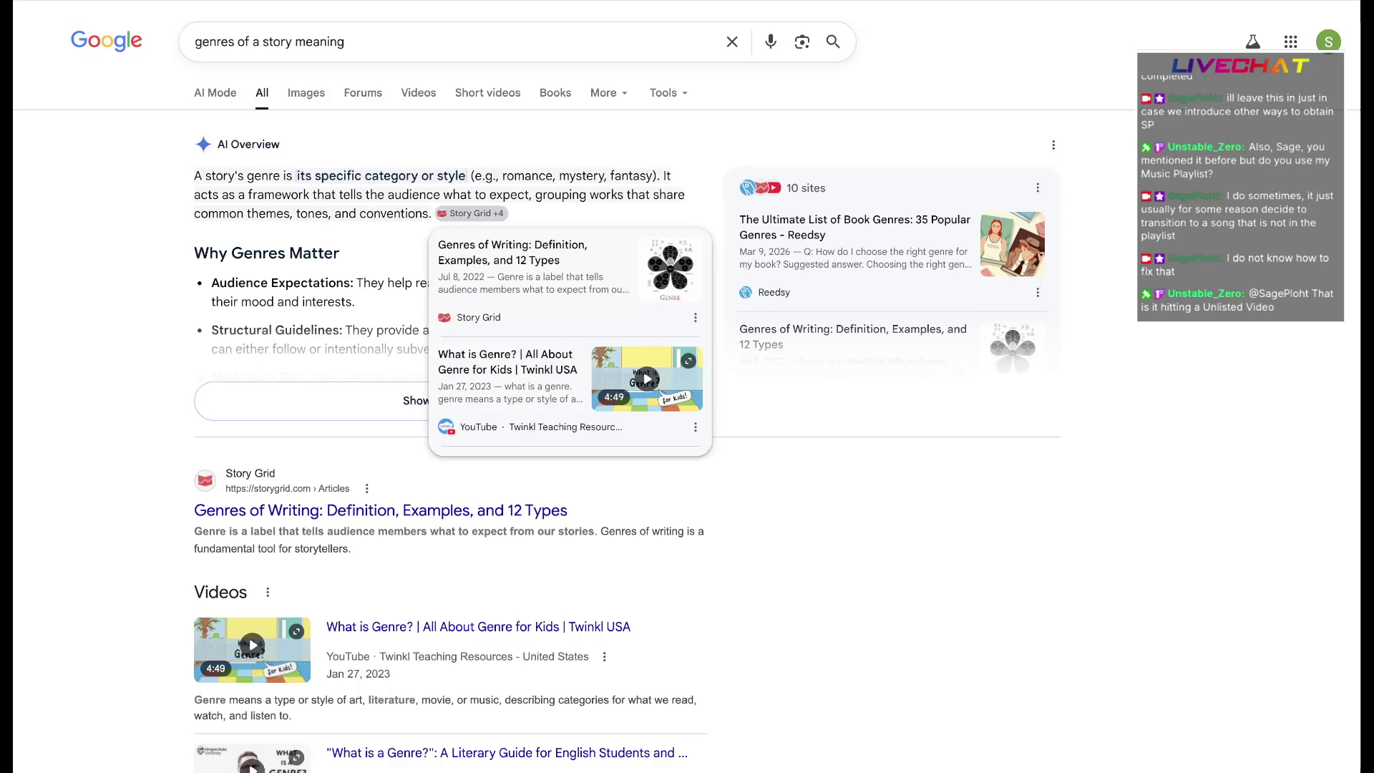
Expand the AI Overview and rerun the search as 'genres of a story description'
{"action": "left_click", "coordinate": [430, 400]}
{"action": "scroll", "coordinate": [451, 399], "scroll_direction": "down", "scroll_amount": 2}
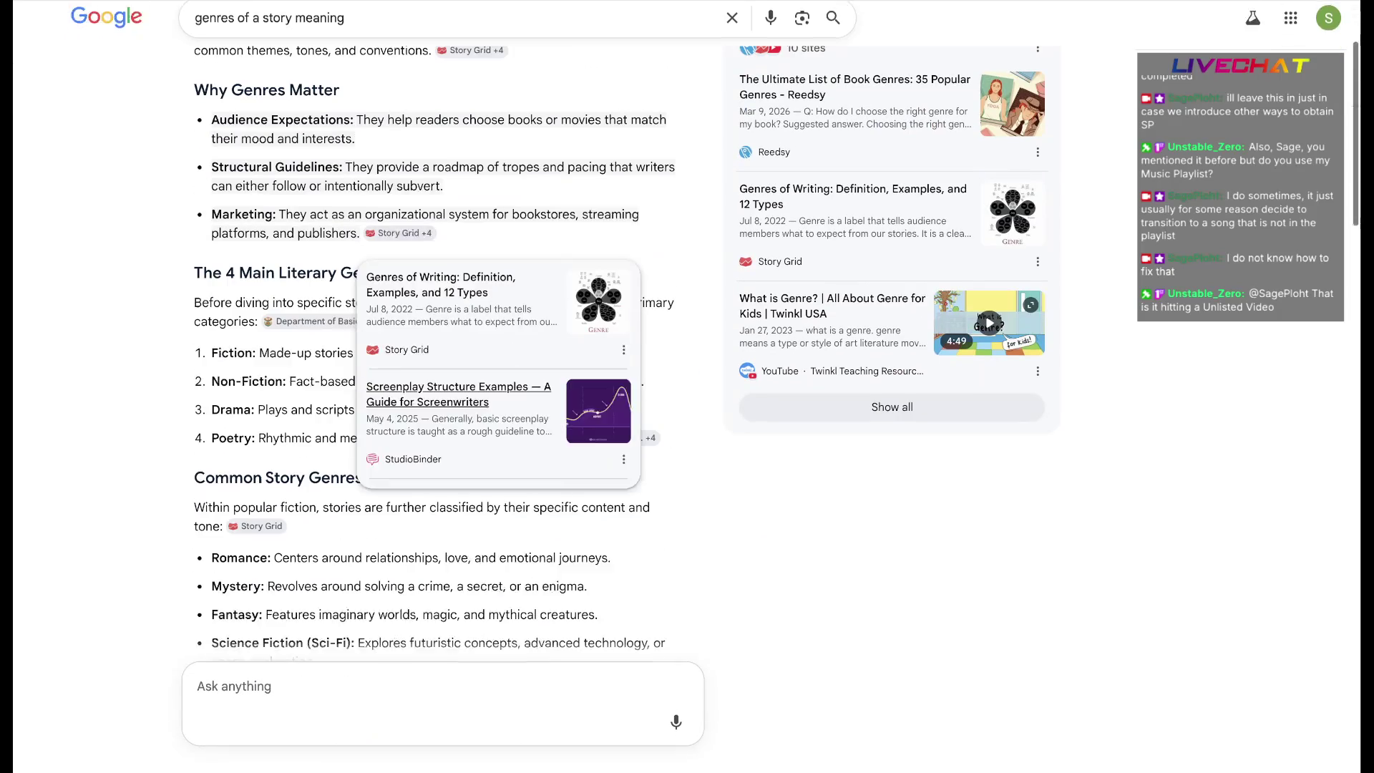
{"action": "scroll", "coordinate": [687, 387], "scroll_direction": "up", "scroll_amount": 3}
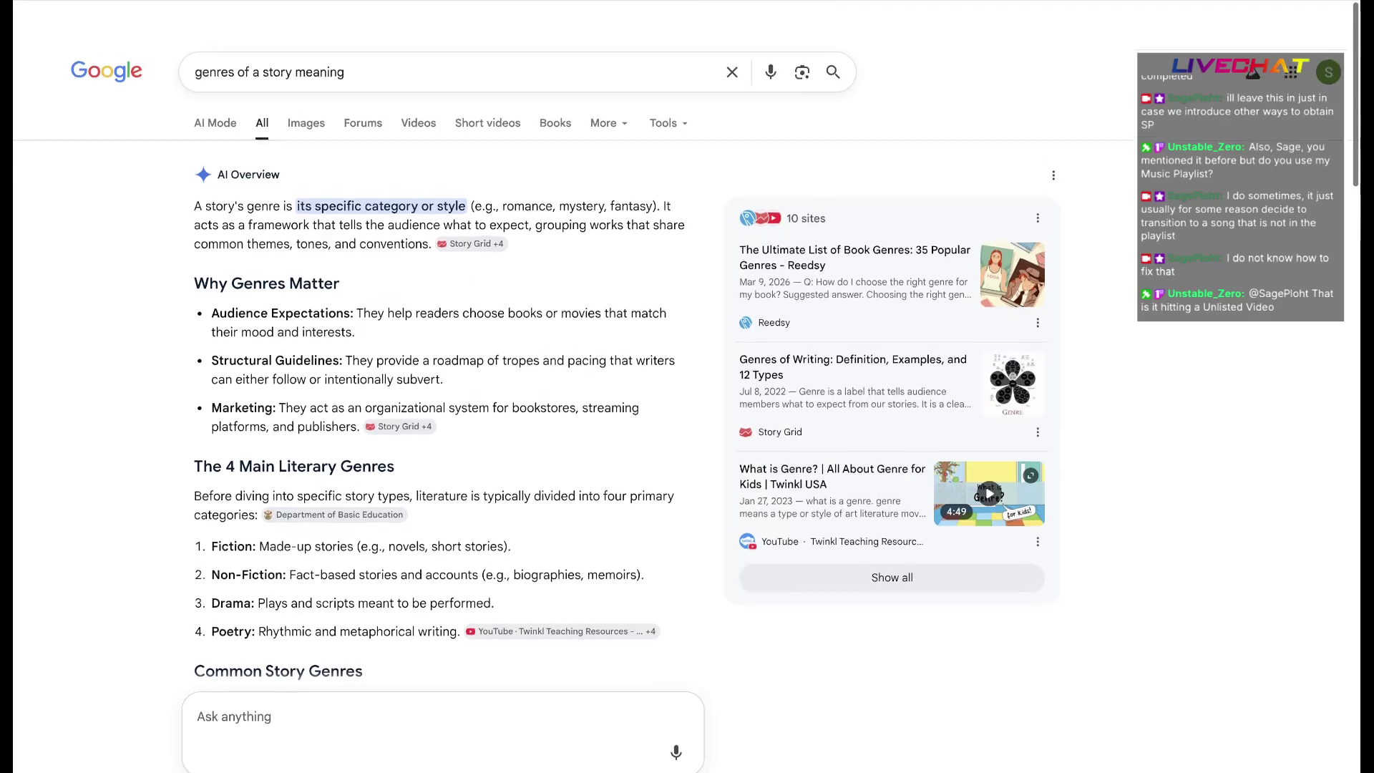
{"action": "double_click", "coordinate": [319, 41]}
{"action": "type", "text": "description"}
{"action": "key", "text": "Return"}
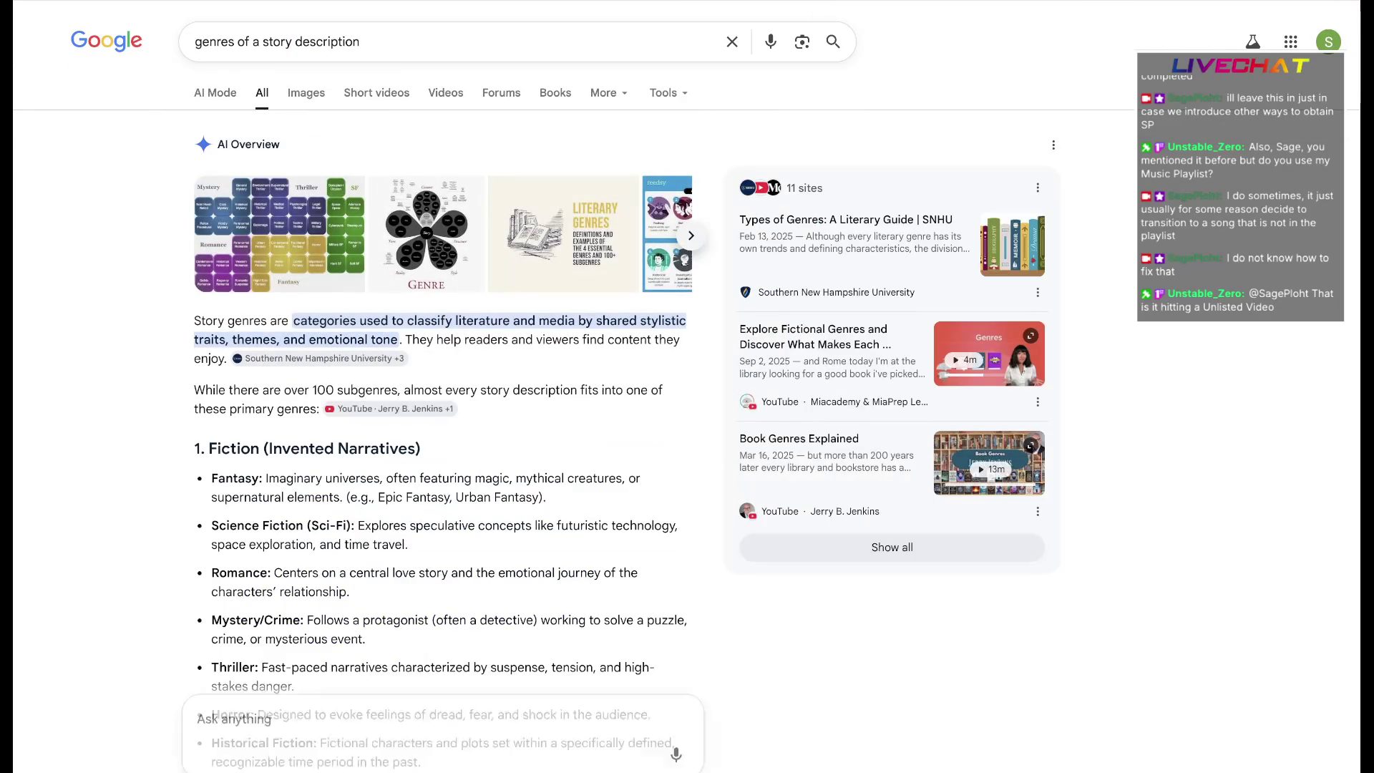
{"action": "scroll", "coordinate": [446, 430], "scroll_direction": "down", "scroll_amount": 1}
{"action": "scroll", "coordinate": [446, 430], "scroll_direction": "down", "scroll_amount": 1}
{"action": "scroll", "coordinate": [446, 431], "scroll_direction": "down", "scroll_amount": 2}
{"action": "scroll", "coordinate": [446, 429], "scroll_direction": "down", "scroll_amount": 3}
{"action": "scroll", "coordinate": [445, 322], "scroll_direction": "up", "scroll_amount": 2}
{"action": "scroll", "coordinate": [446, 322], "scroll_direction": "up", "scroll_amount": 1}
{"action": "scroll", "coordinate": [446, 323], "scroll_direction": "up", "scroll_amount": 1}
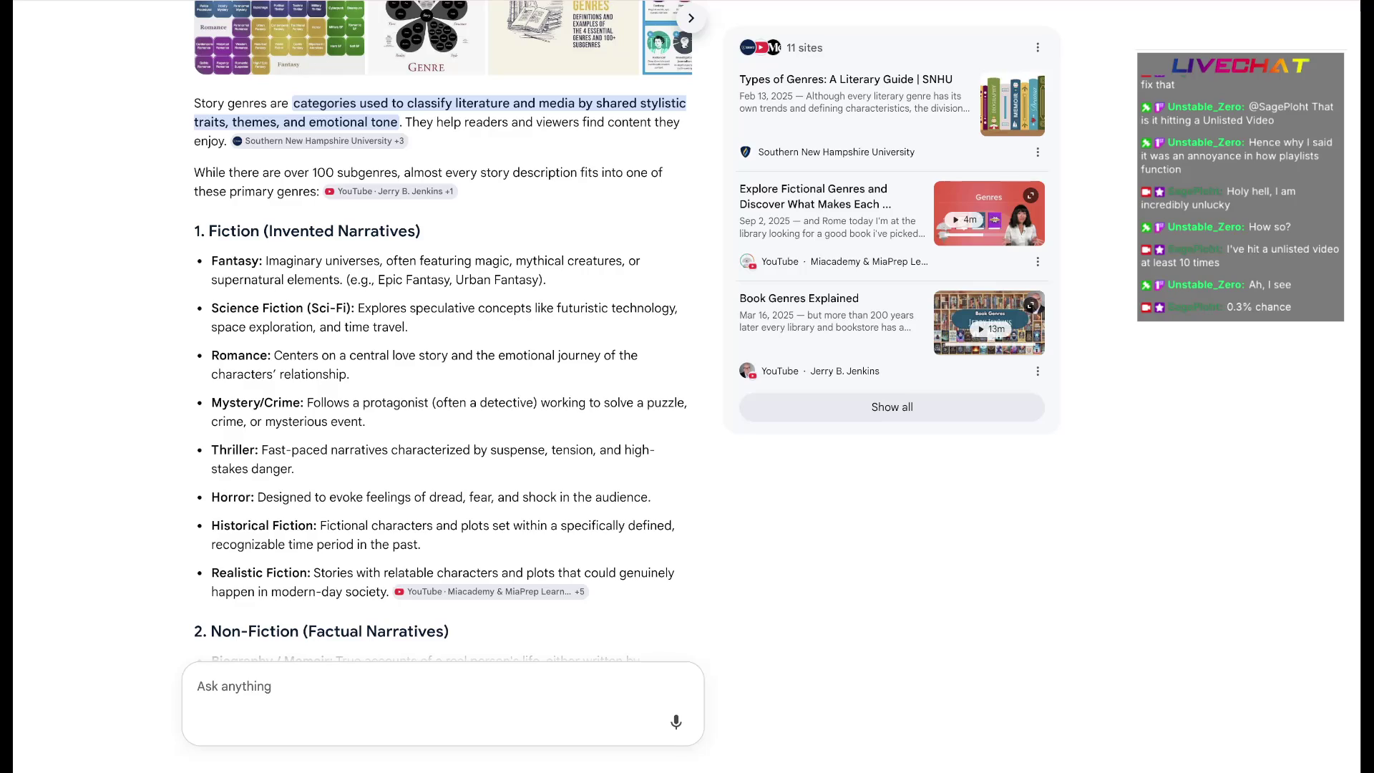
{"action": "scroll", "coordinate": [442, 387], "scroll_direction": "down", "scroll_amount": 4}
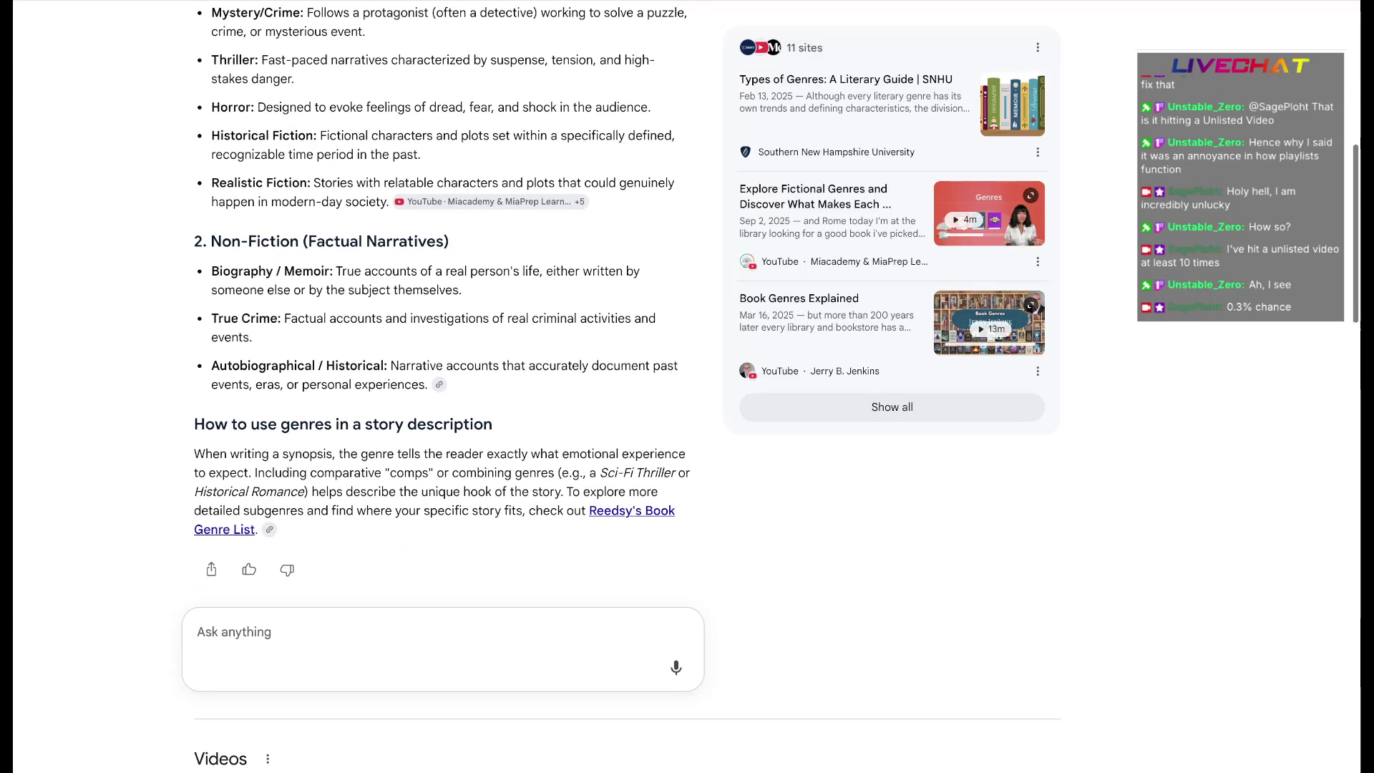
{"action": "left_click_drag", "start_coordinate": [261, 529], "coordinate": [194, 453]}
{"action": "mouse_move", "coordinate": [259, 530]}
{"action": "left_mouse_down"}
{"action": "mouse_move", "coordinate": [489, 453]}
{"action": "mouse_move", "coordinate": [473, 510]}
{"action": "left_mouse_up"}
{"action": "left_click", "coordinate": [473, 510]}
{"action": "scroll", "coordinate": [473, 510], "scroll_direction": "down", "scroll_amount": 8}
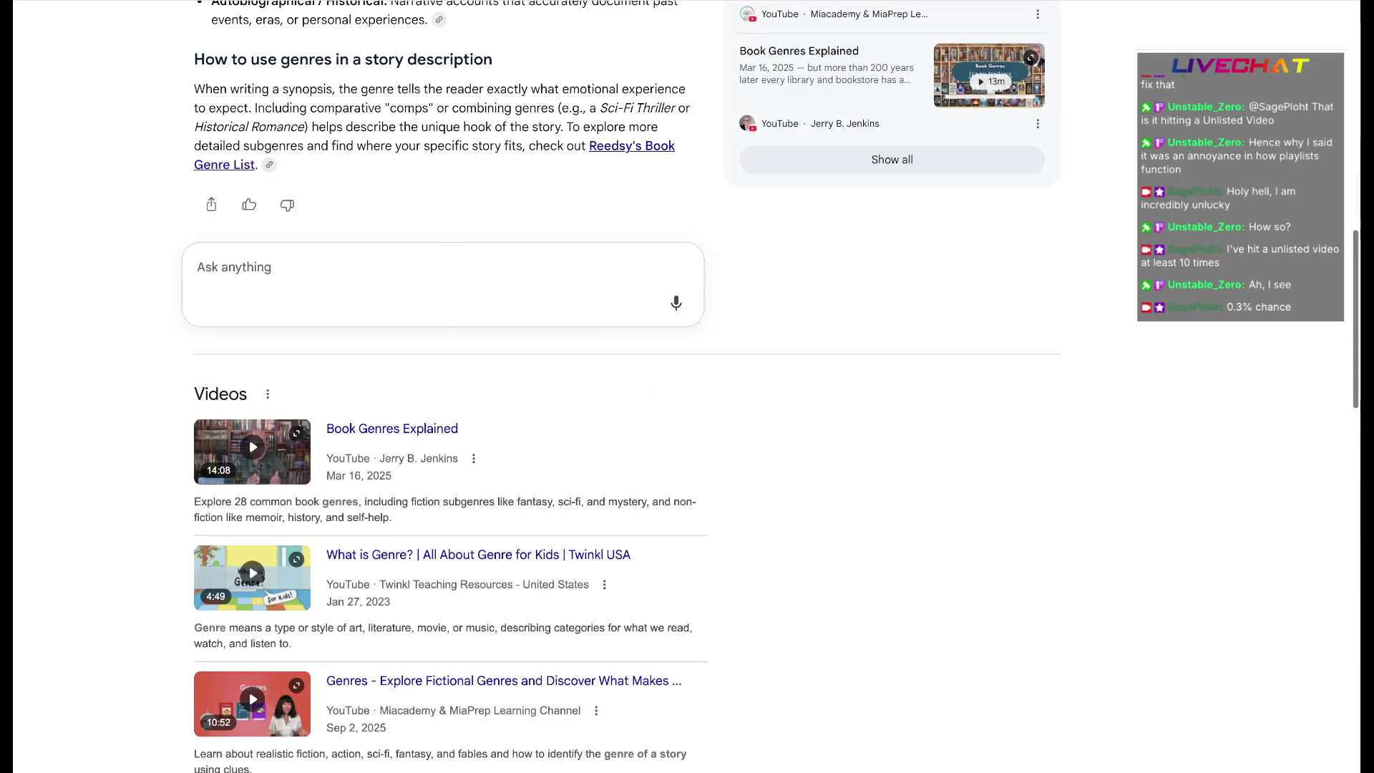
{"action": "scroll", "coordinate": [365, 467], "scroll_direction": "down", "scroll_amount": 2}
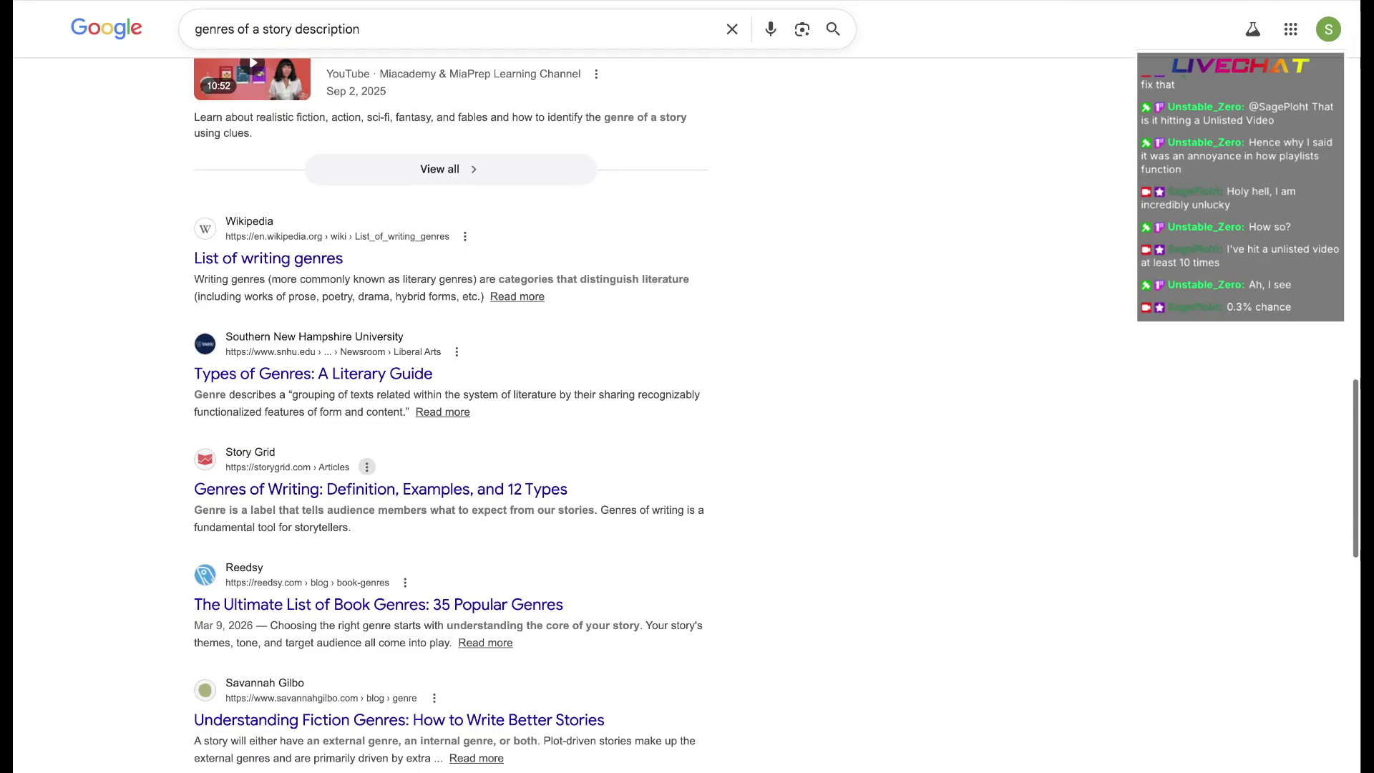
{"action": "scroll", "coordinate": [365, 466], "scroll_direction": "down", "scroll_amount": 2}
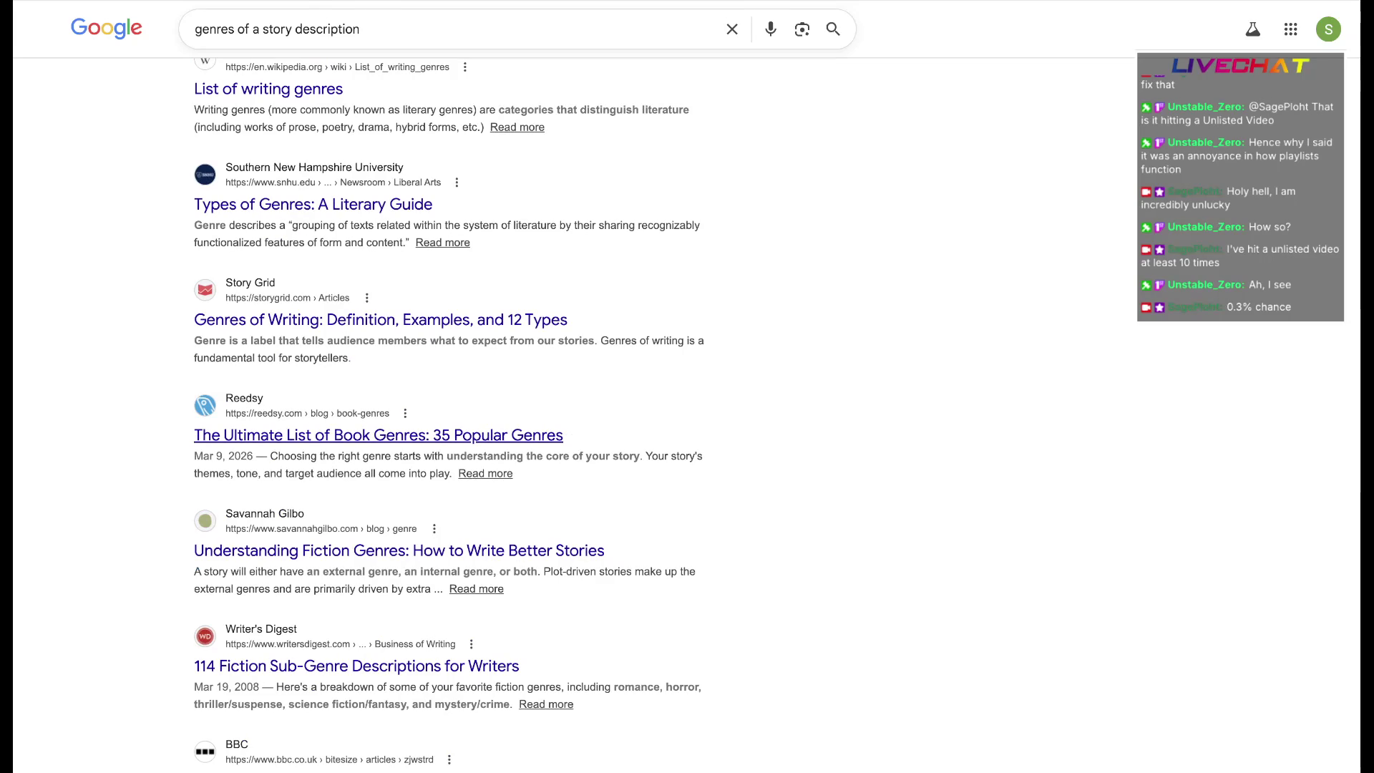
{"action": "left_click", "coordinate": [378, 434]}
{"action": "scroll", "coordinate": [644, 430], "scroll_direction": "down", "scroll_amount": 2}
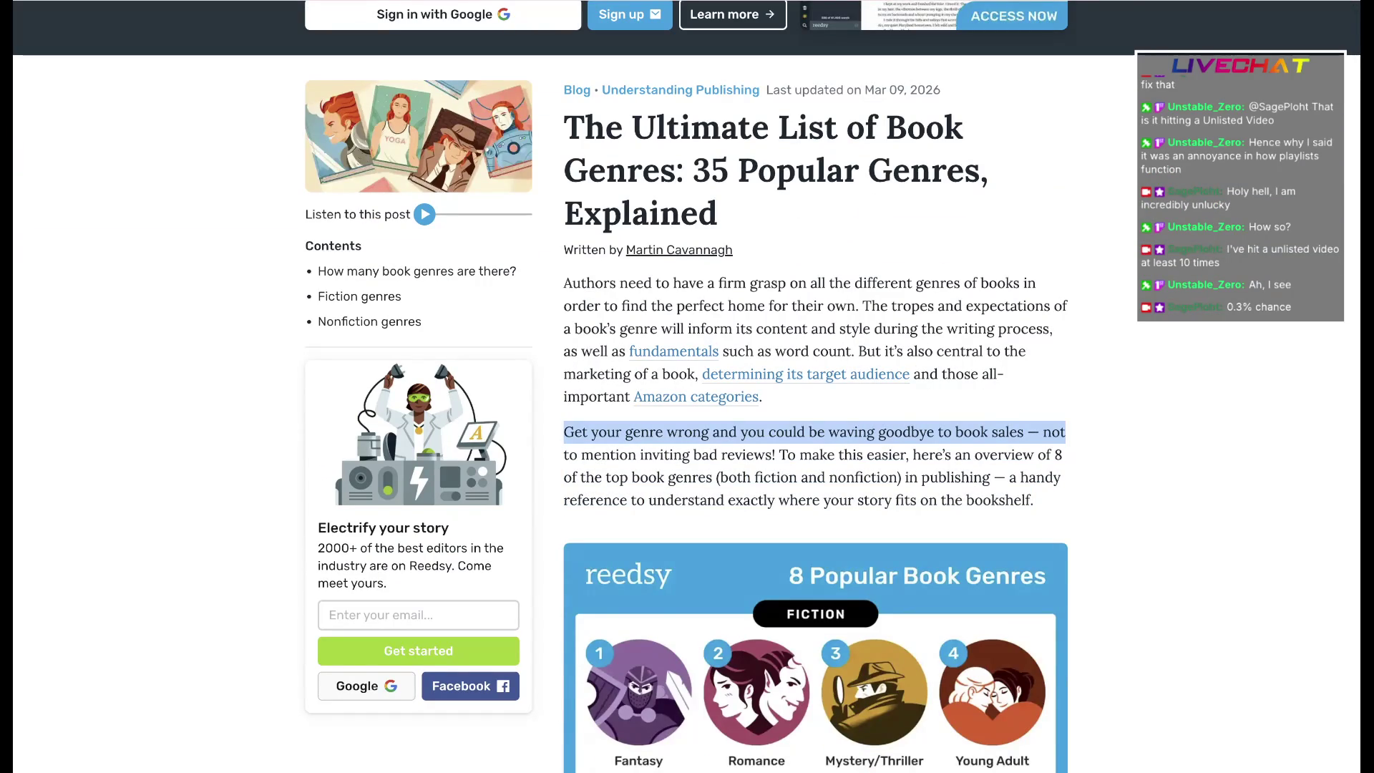
{"action": "scroll", "coordinate": [688, 430], "scroll_direction": "down", "scroll_amount": 3}
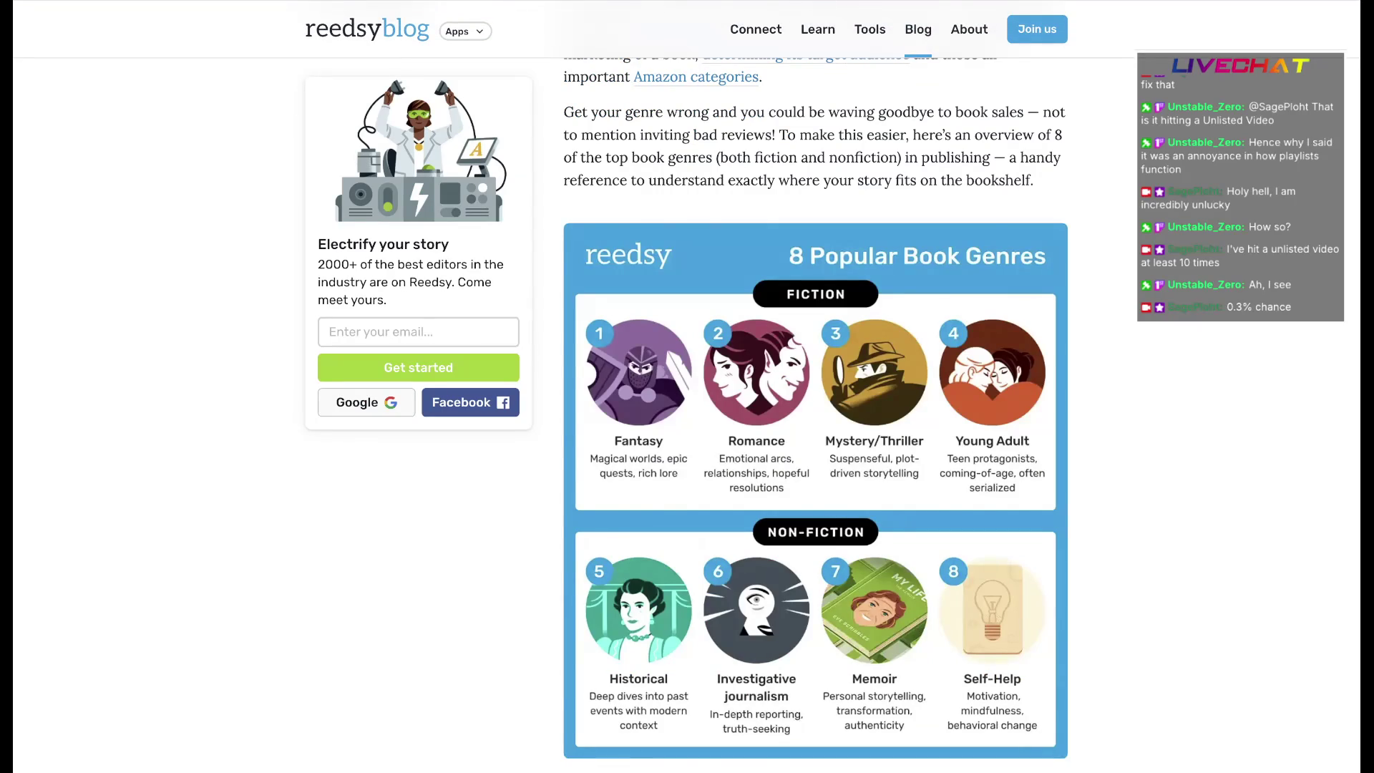
{"action": "key", "text": "alt+Left"}
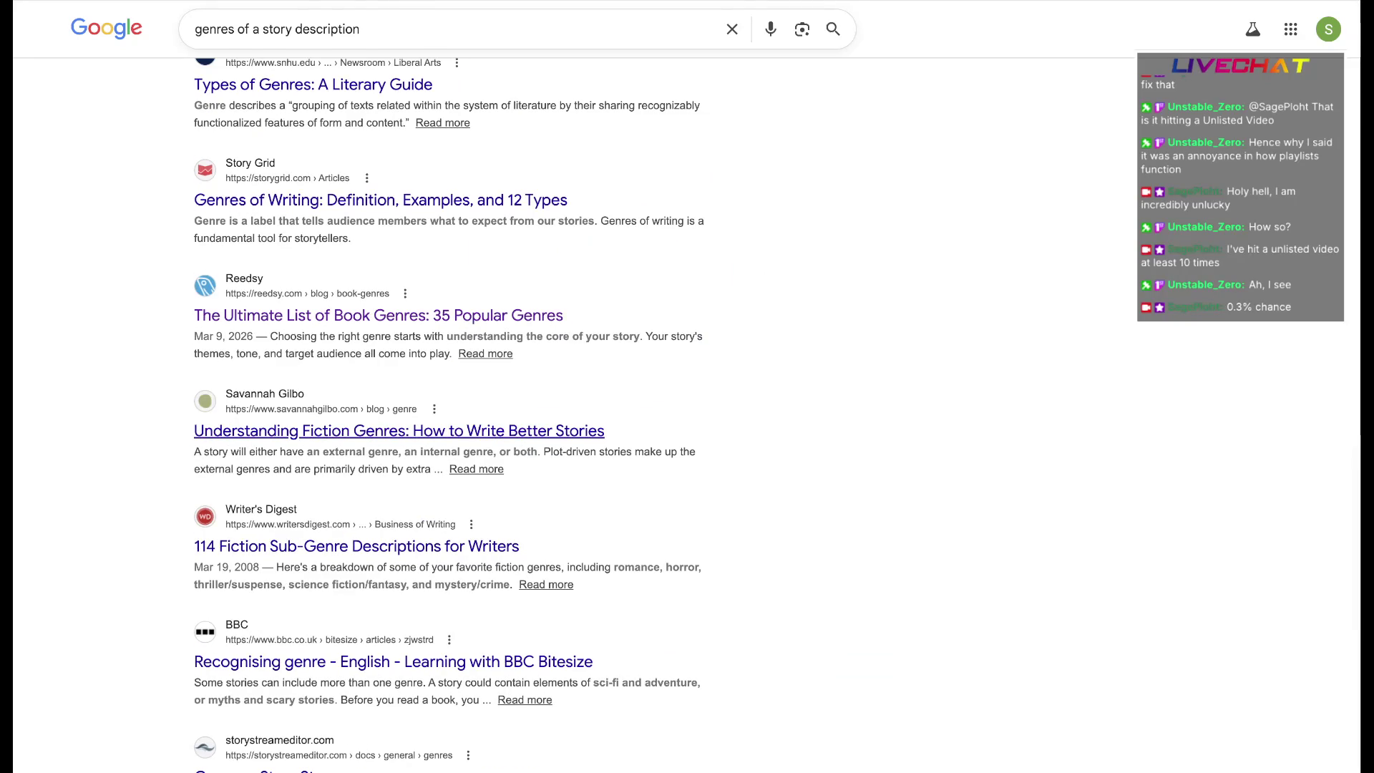
{"action": "scroll", "coordinate": [687, 431], "scroll_direction": "up", "scroll_amount": 10}
{"action": "scroll", "coordinate": [688, 430], "scroll_direction": "up", "scroll_amount": 5}
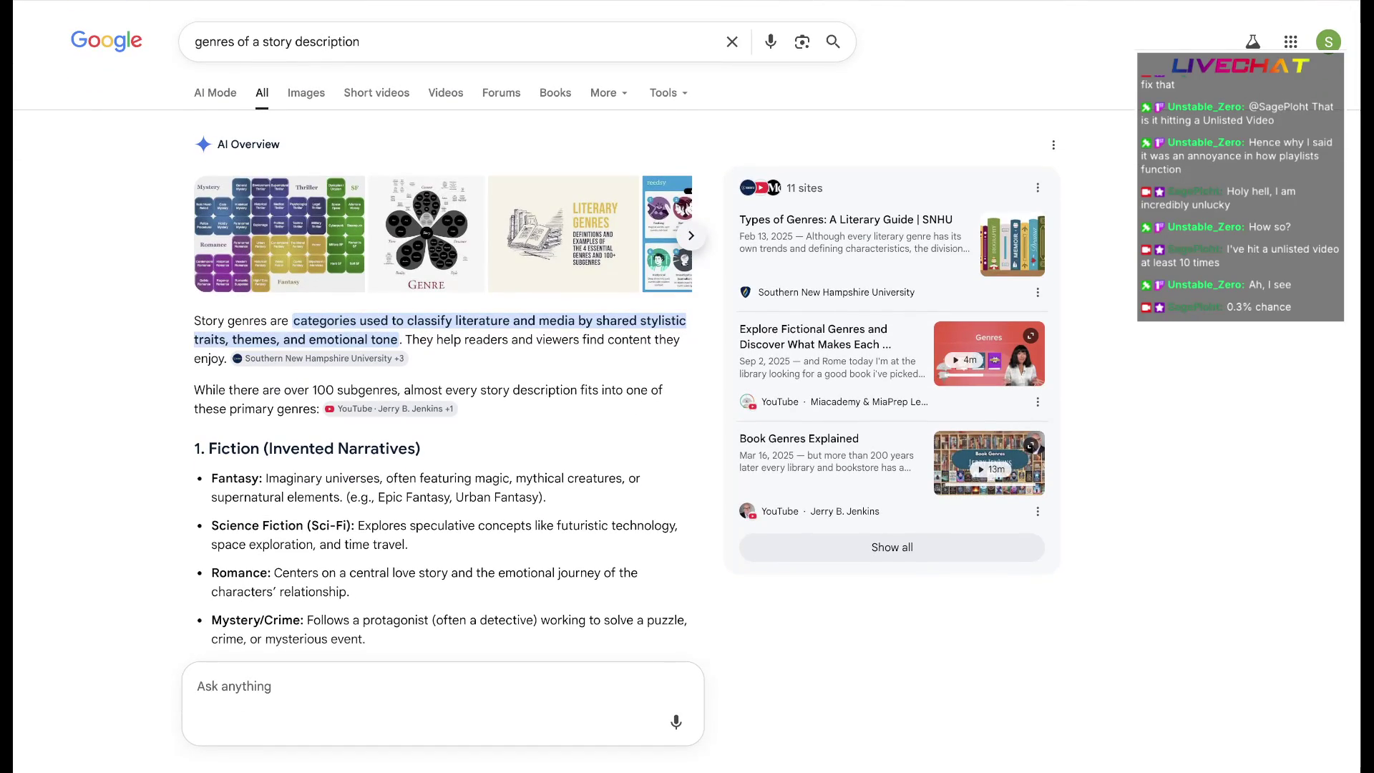
Replace the 'A story can not' placeholder with the pasted genre definition and trim 'literature and media'
{"action": "key", "text": "ctrl+Tab"}
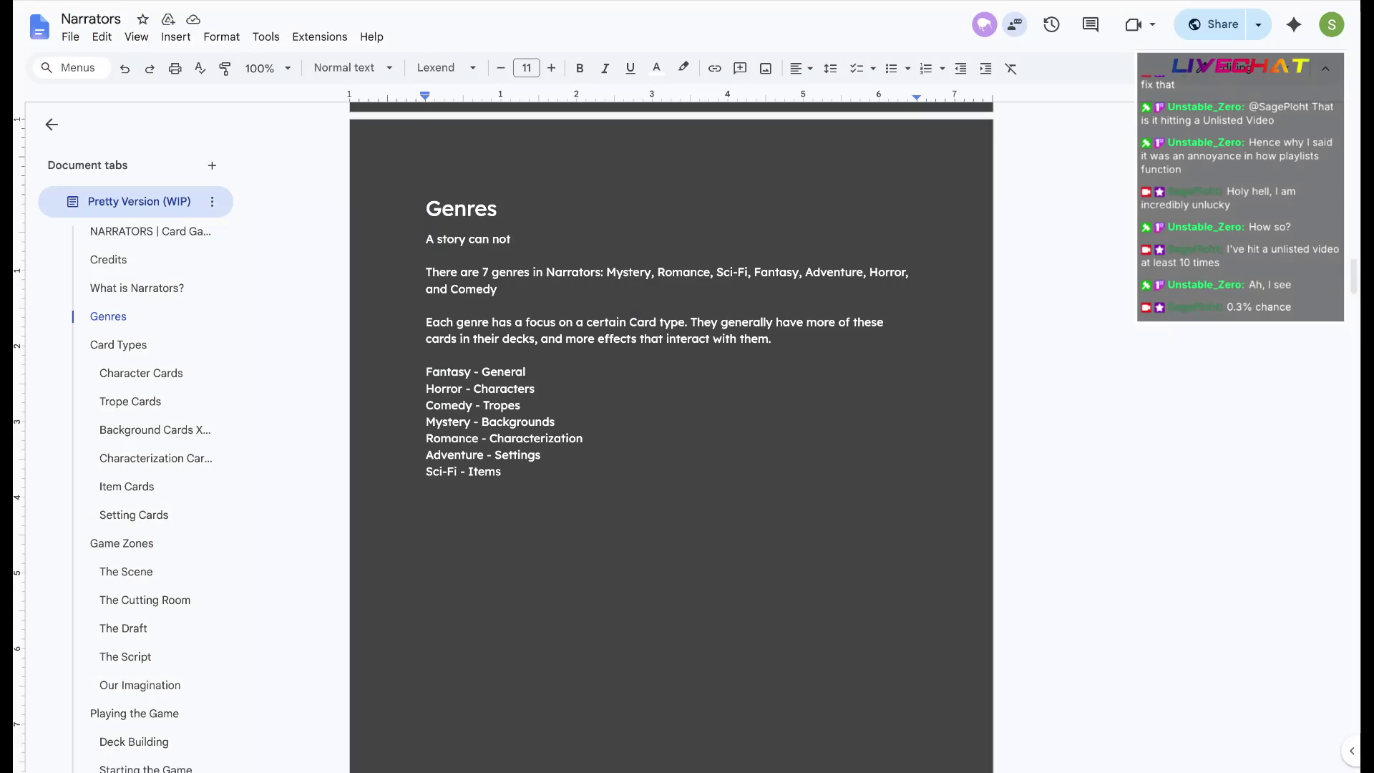
{"action": "key", "text": "shift+Home"}
{"action": "type", "text": "Genre"}
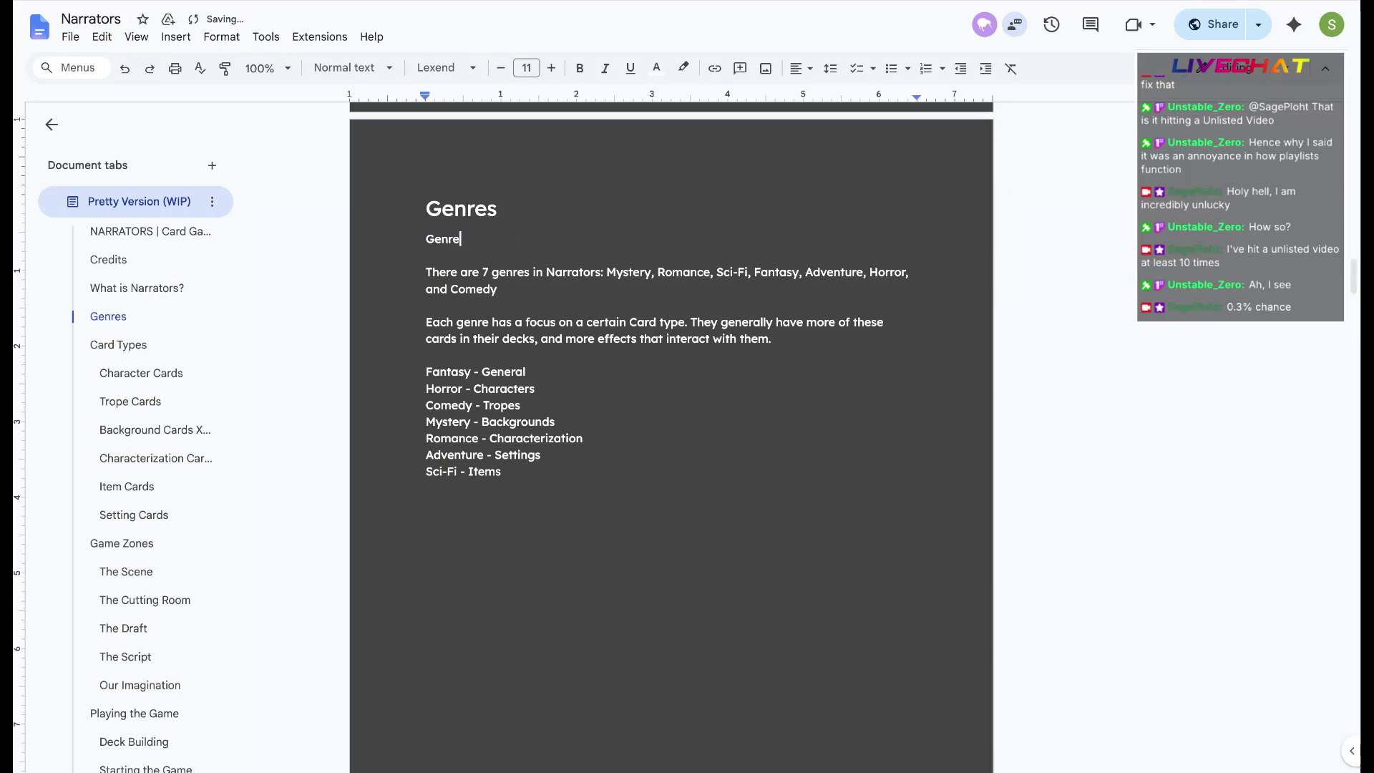
{"action": "type", "text": "s in stories"}
{"action": "type", "text": "categories used to classify literature and media by shared stylistic traits, themes, and emotional tone"}
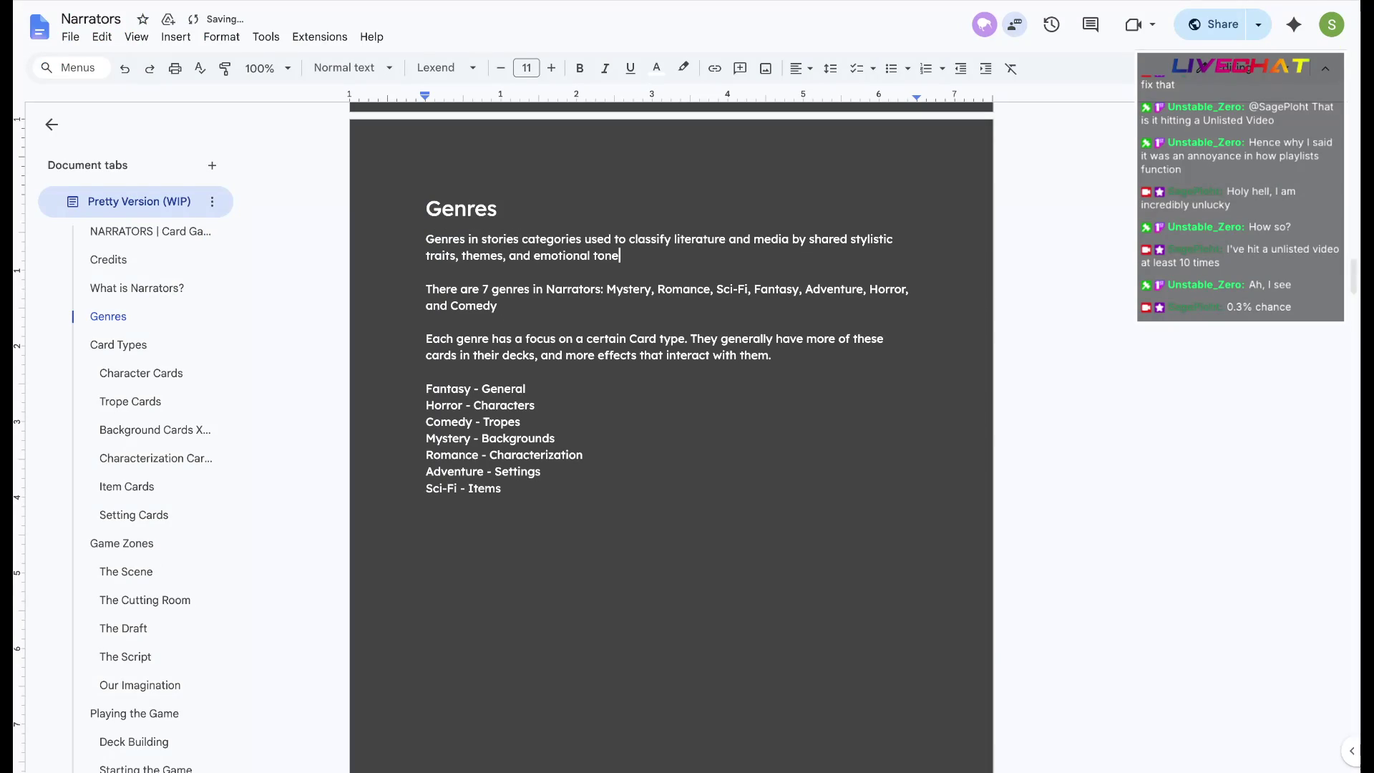
{"action": "type", "text": "are"}
{"action": "key", "text": "Down"}
{"action": "key", "text": "End"}
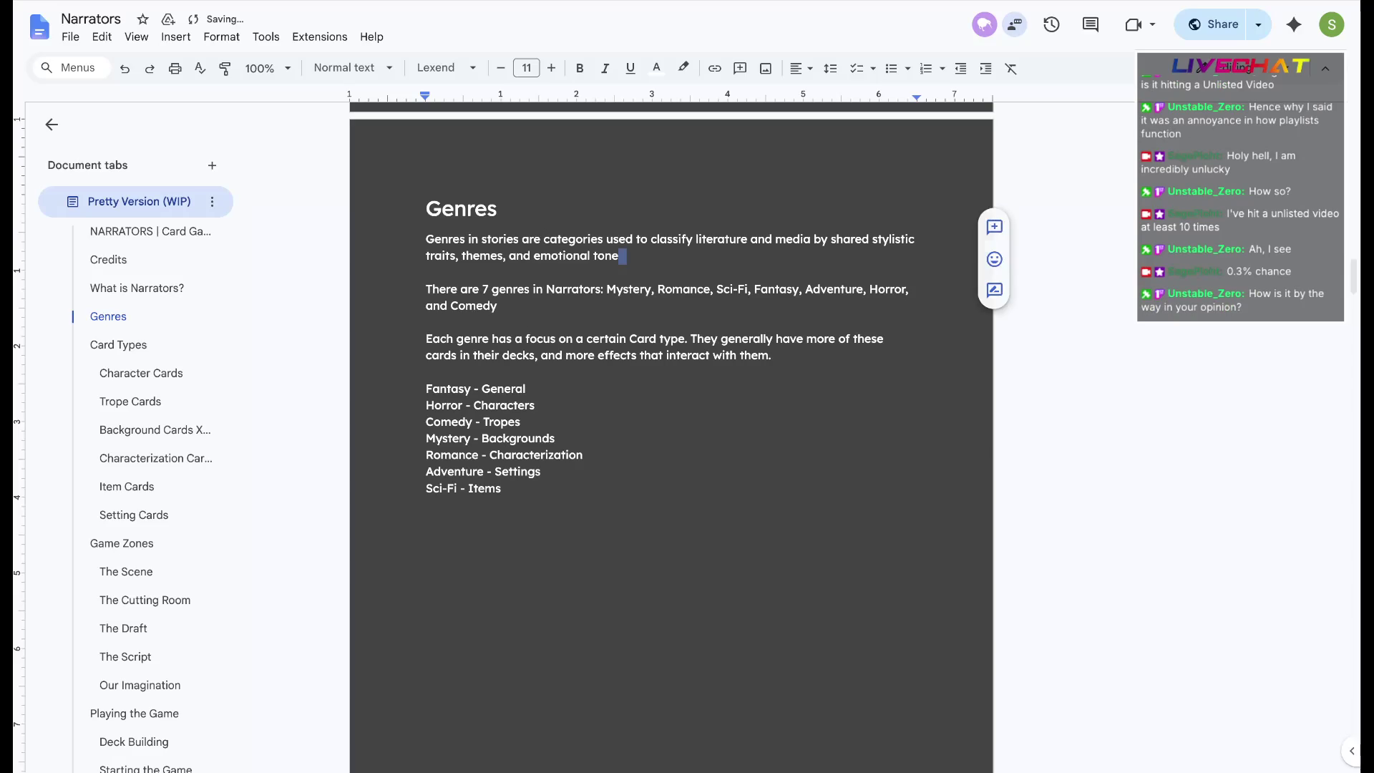
{"action": "left_click_drag", "start_coordinate": [812, 239], "coordinate": [696, 238]}
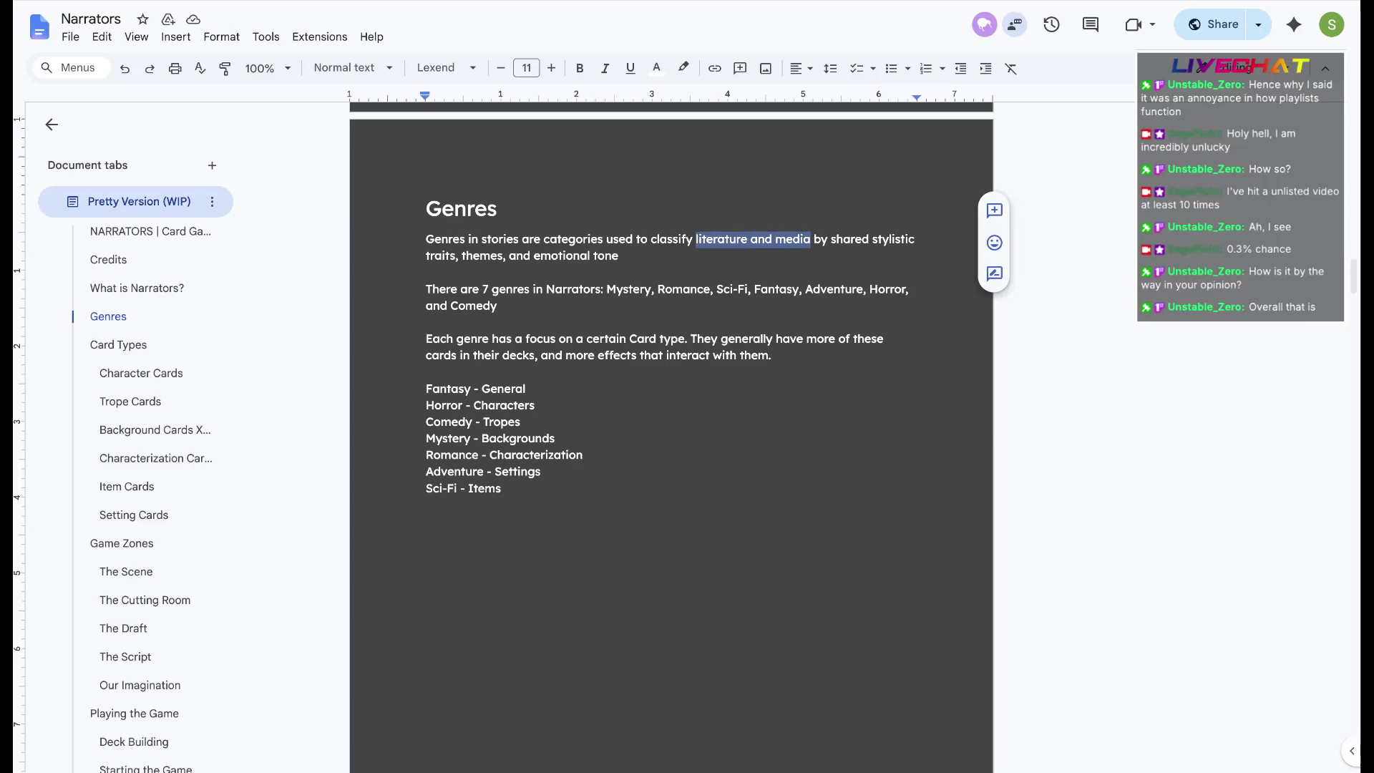
{"action": "type", "text": "themes,"}
{"action": "key", "text": "Down"}
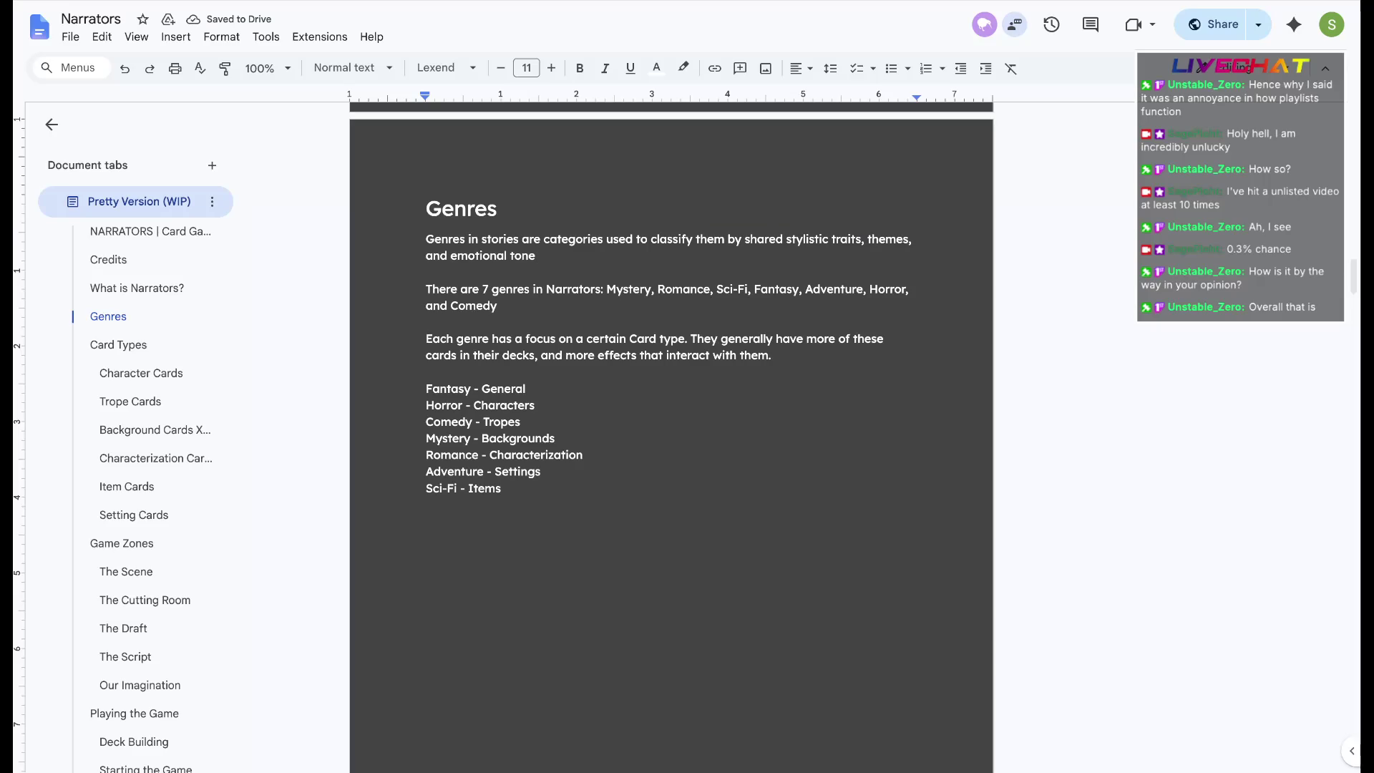
Reword the definition to drop 'them' and 'in stories' and add the Narrators cards sentence
{"action": "key", "text": "Up"}
{"action": "key", "text": "ctrl+shift+Left"}
{"action": "key", "text": "BackSpace"}
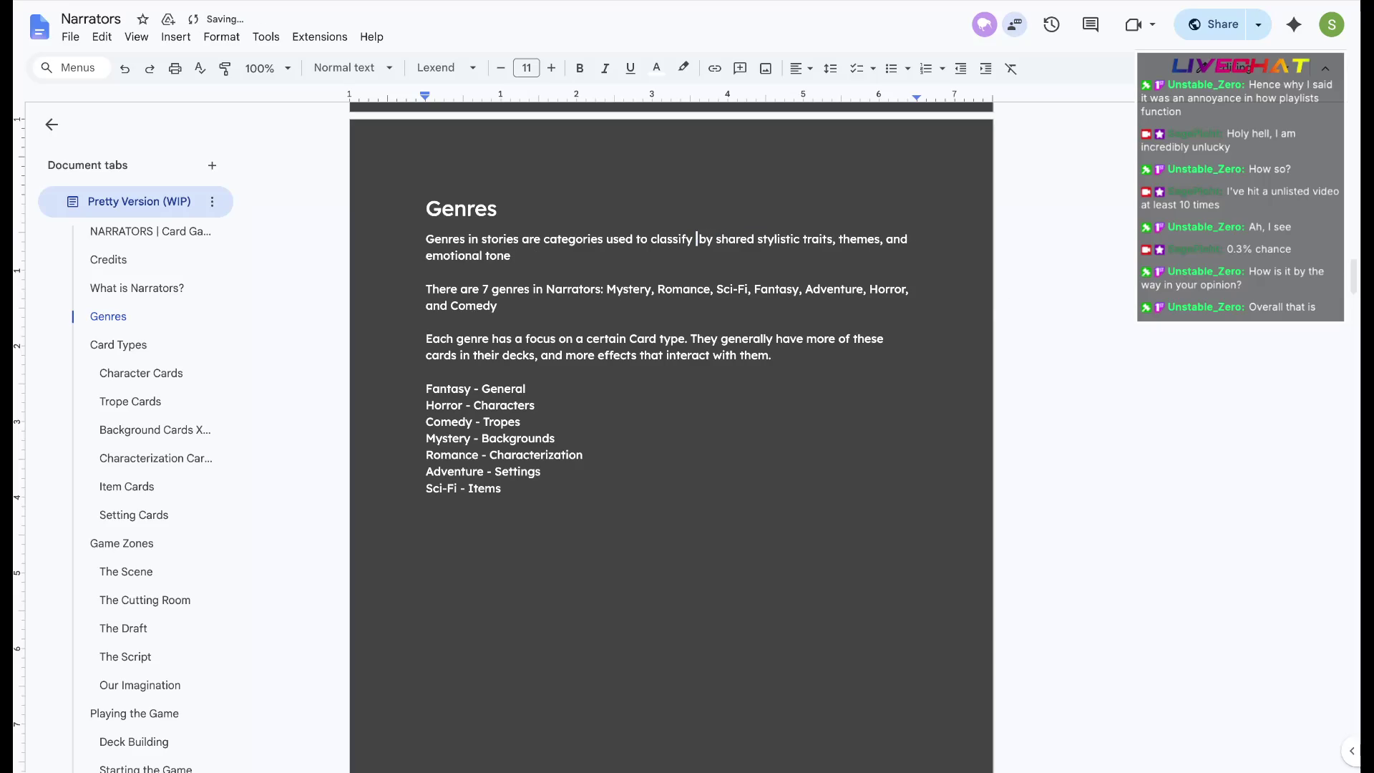
{"action": "key", "text": "ctrl+shift+Left"}
{"action": "key", "text": "ctrl+shift+Left"}
{"action": "key", "text": "BackSpace"}
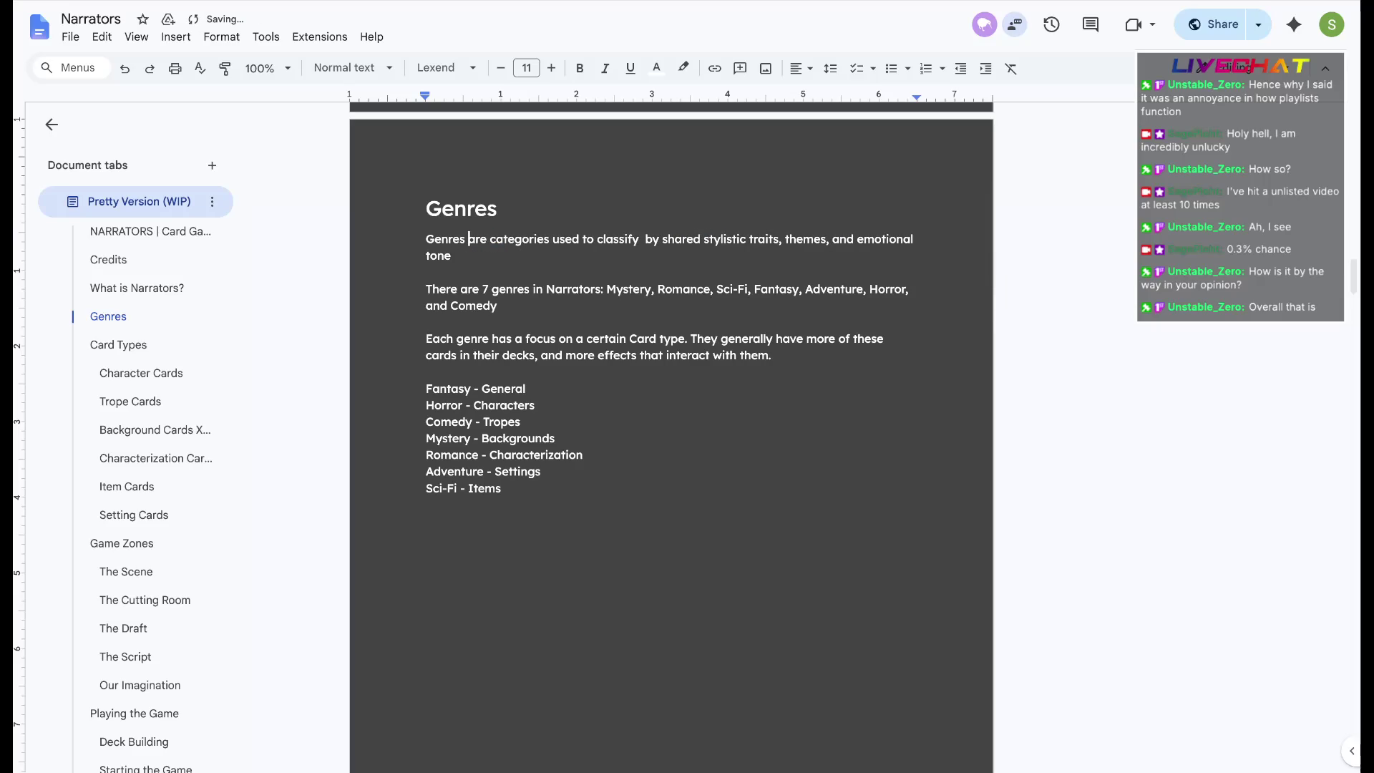
{"action": "key", "text": "ctrl+Right"}
{"action": "key", "text": "ctrl+Right"}
{"action": "key", "text": "ctrl+Right"}
{"action": "type", "text": "stories"}
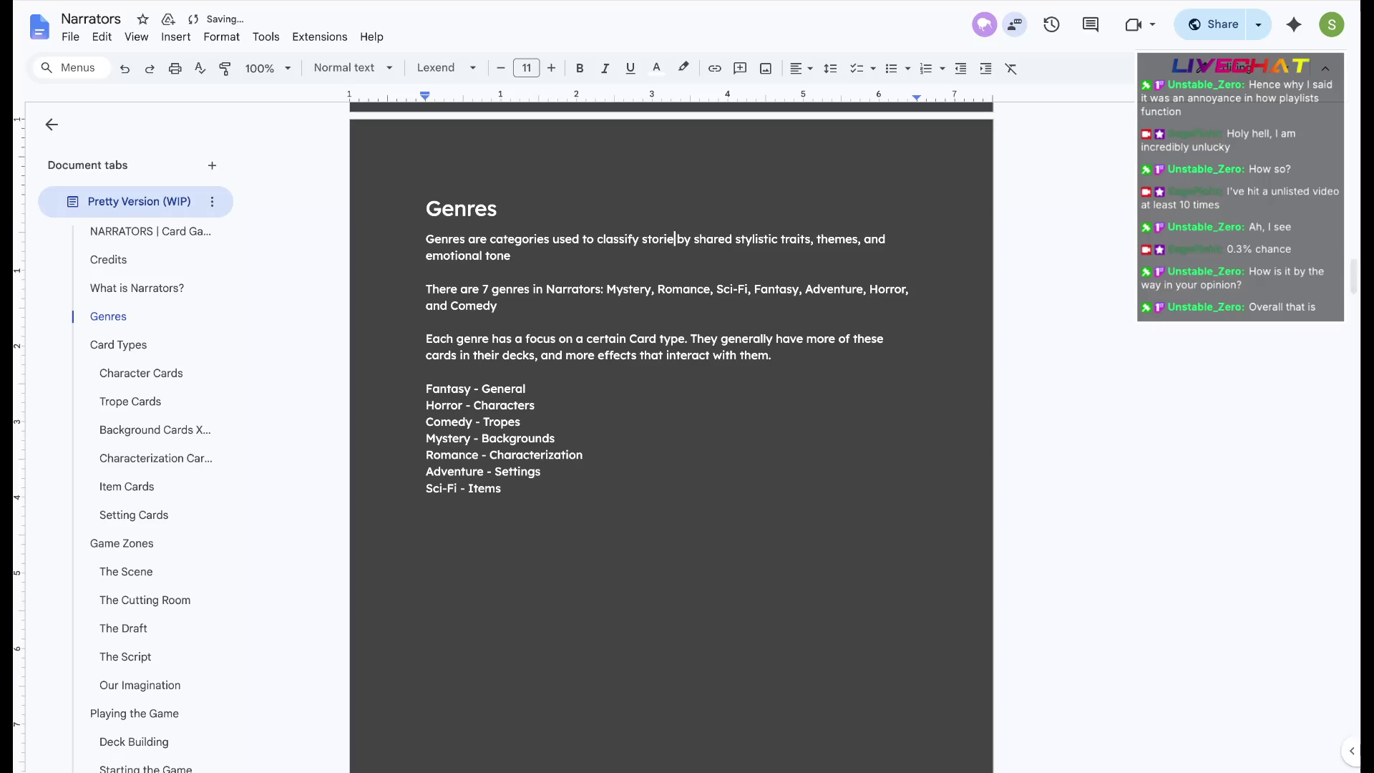
{"action": "key", "text": "Down"}
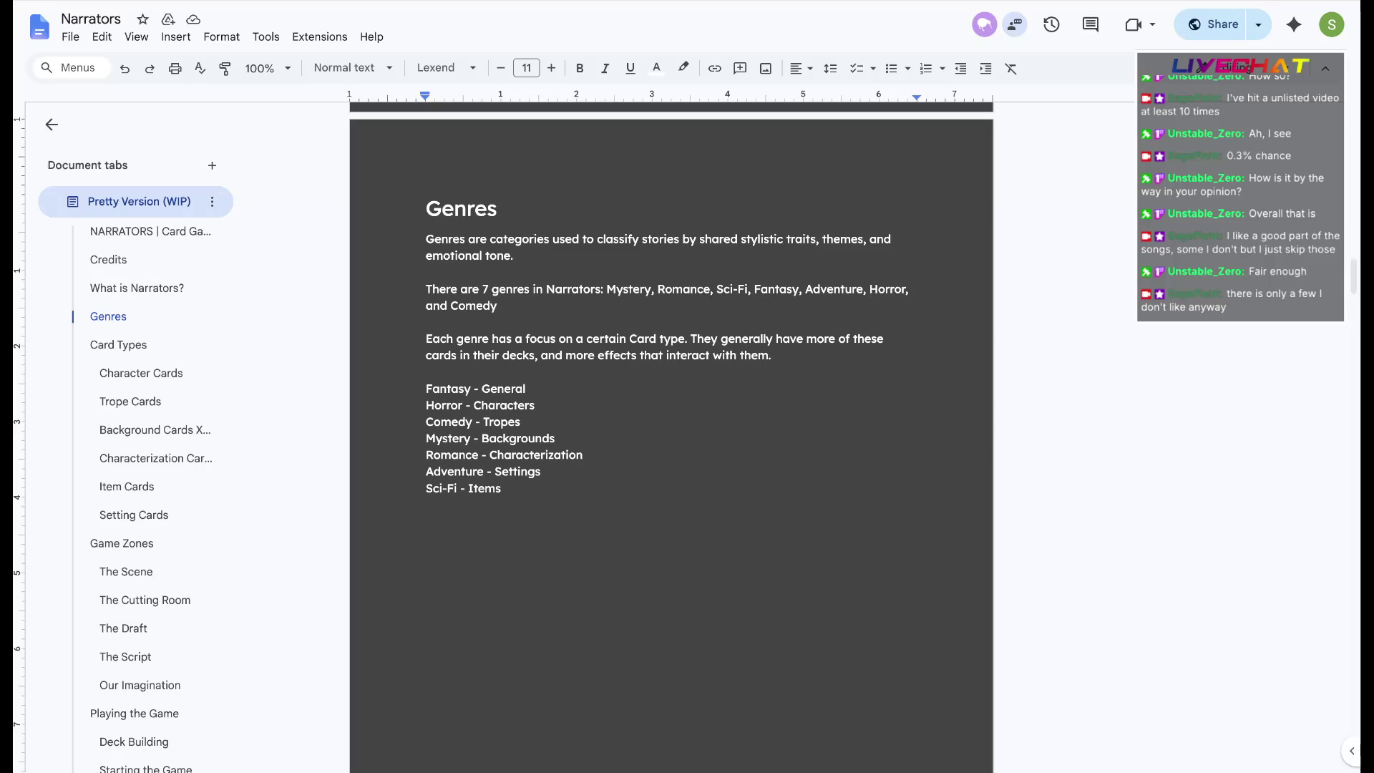
{"action": "type", "text": "In Narrators they are used to classify cards by the very same metrics. "}
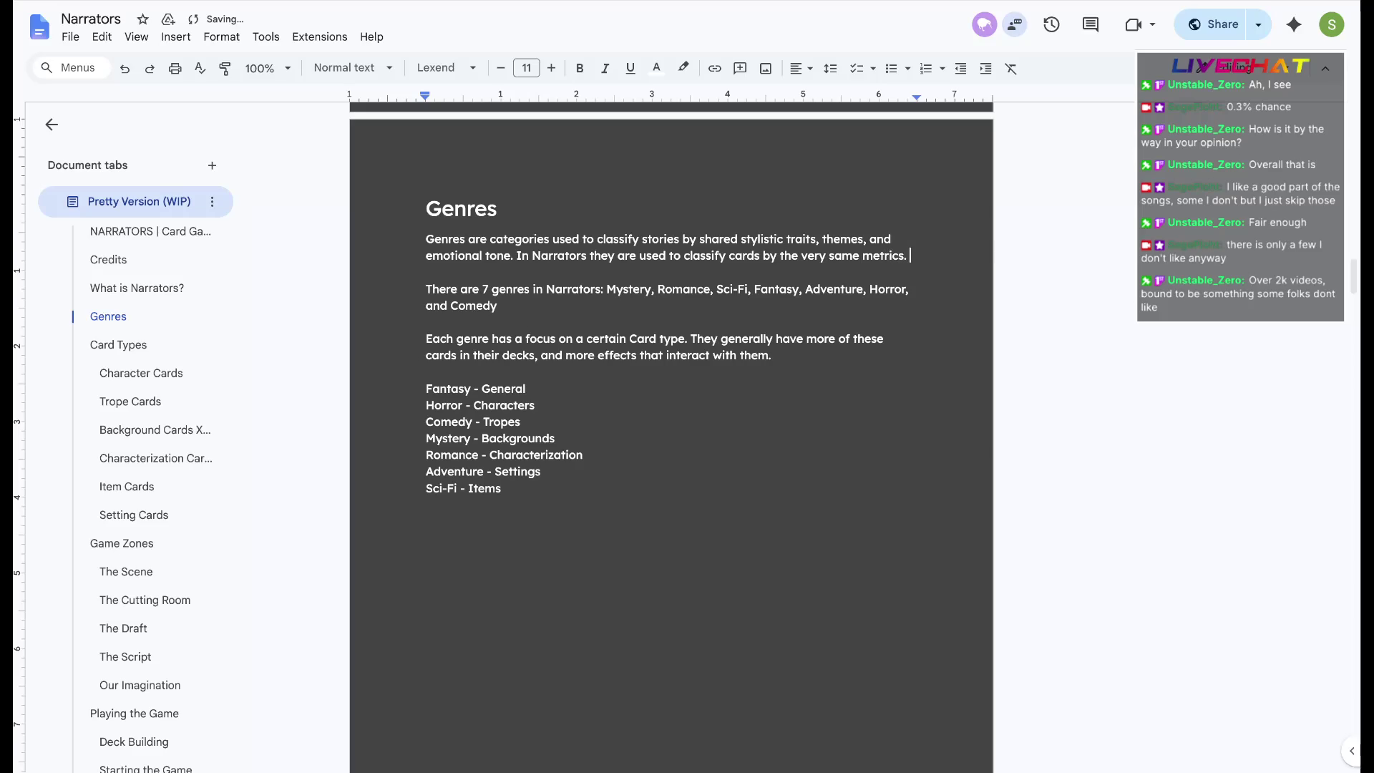
{"action": "type", "text": "While building "}
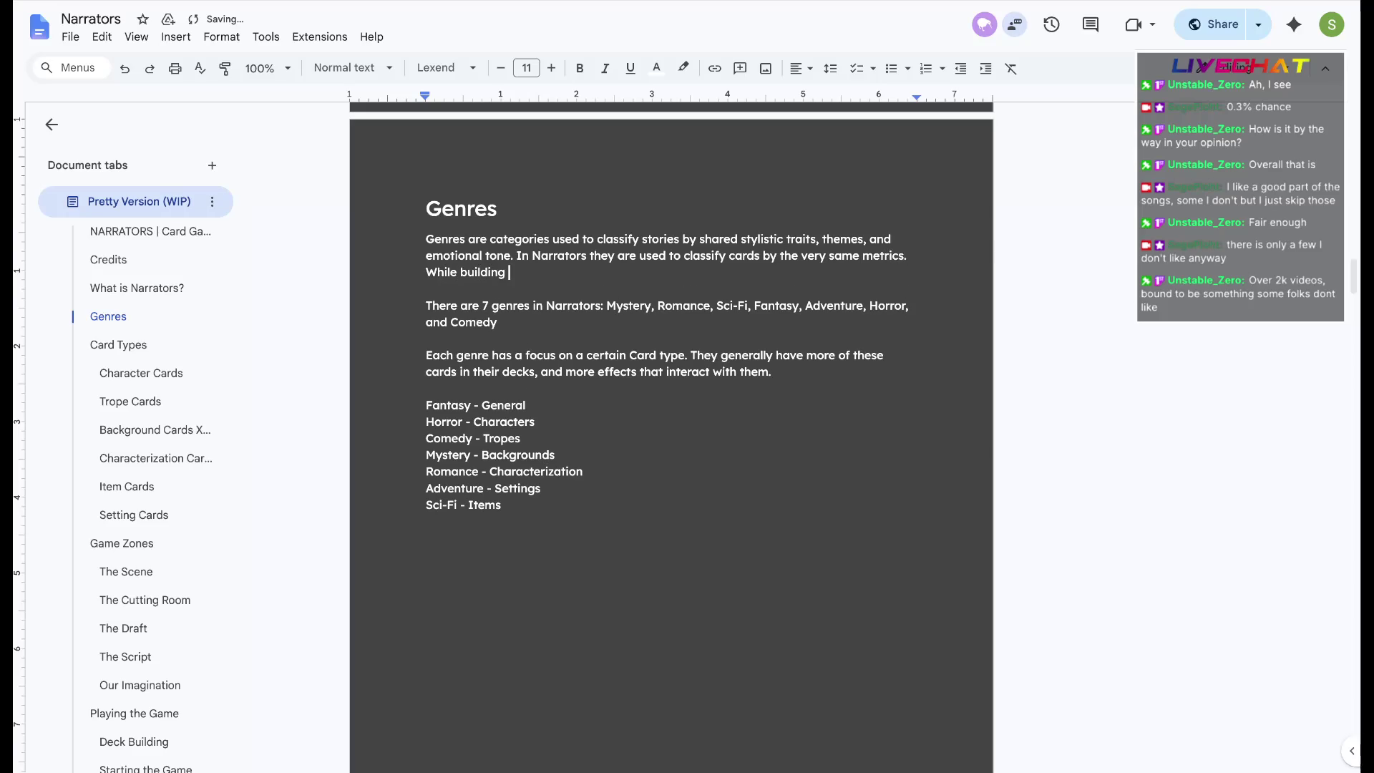
{"action": "type", "text": "a deck in"}
{"action": "key", "text": "BackSpace"}
{"action": "key", "text": "BackSpace"}
{"action": "key", "text": "BackSpace"}
{"action": "key", "text": "BackSpace"}
{"action": "key", "text": "BackSpace"}
{"action": "key", "text": "BackSpace"}
{"action": "key", "text": "BackSpace"}
{"action": "key", "text": "BackSpace"}
{"action": "key", "text": "BackSpace"}
{"action": "key", "text": "BackSpace"}
{"action": "key", "text": "BackSpace"}
{"action": "key", "text": "BackSpace"}
{"action": "key", "text": "BackSpace"}
{"action": "key", "text": "BackSpace"}
{"action": "key", "text": "BackSpace"}
{"action": "key", "text": "BackSpace"}
{"action": "scroll", "coordinate": [211, 505], "scroll_direction": "down", "scroll_amount": 2}
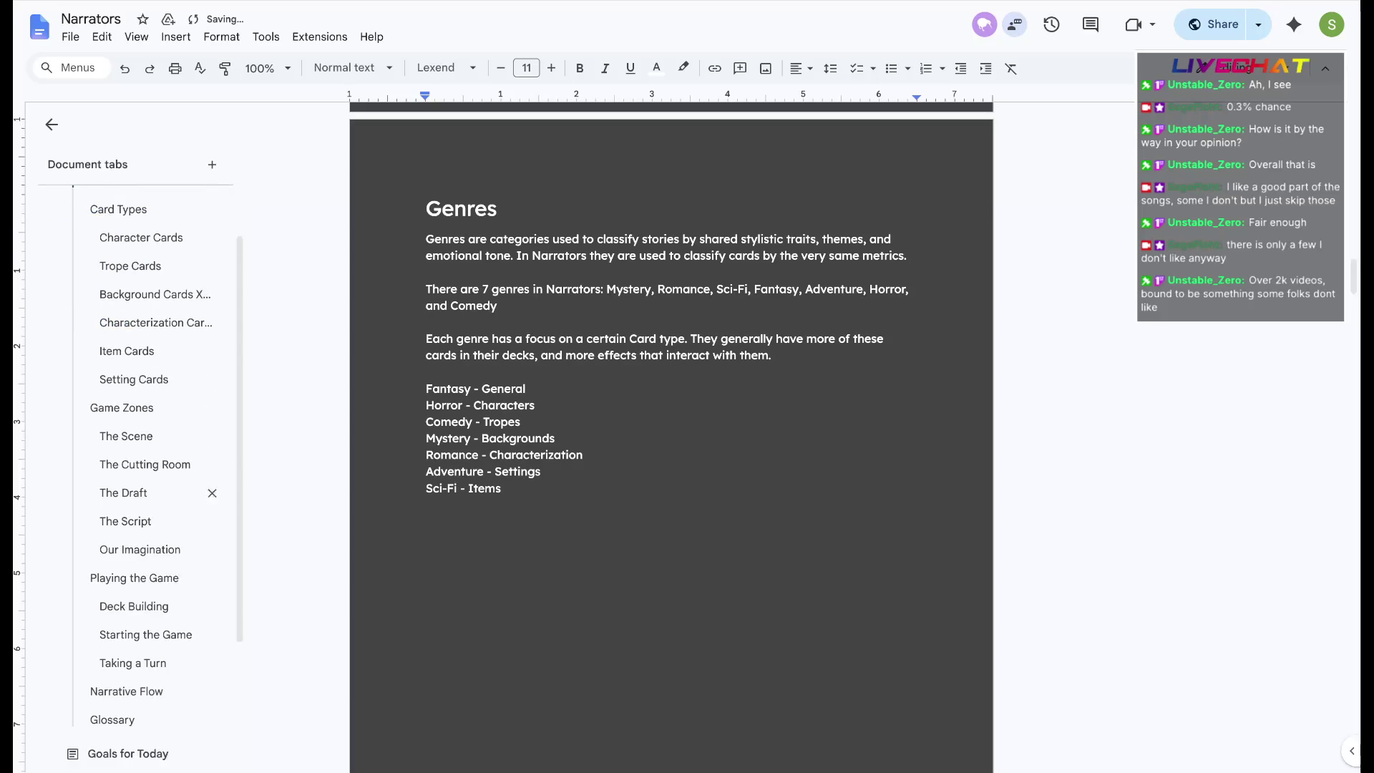
{"action": "scroll", "coordinate": [161, 473], "scroll_direction": "up", "scroll_amount": 1}
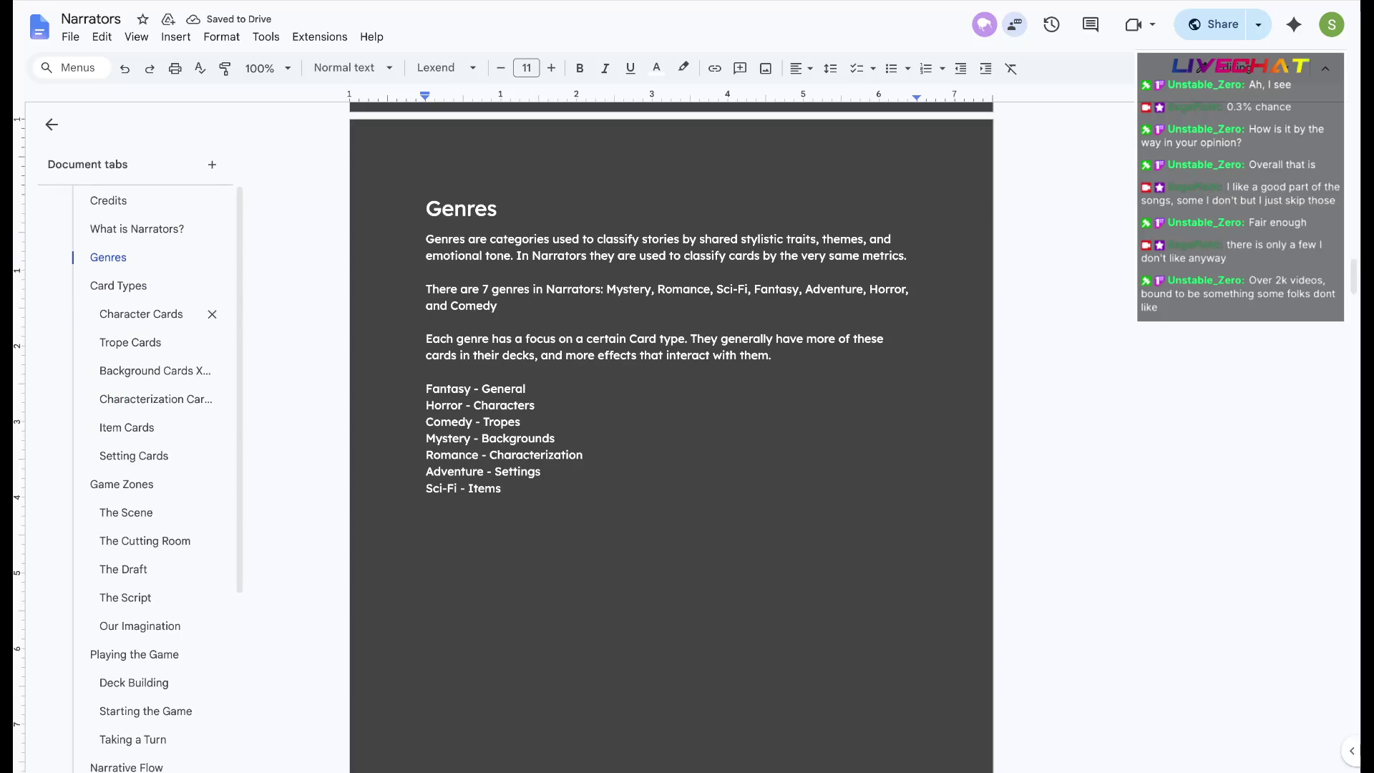
{"action": "scroll", "coordinate": [161, 474], "scroll_direction": "down", "scroll_amount": 5}
Drop the unfinished deck sentence so the Genres intro ends at 'metrics.' and resume editing there
{"action": "left_click", "coordinate": [134, 414]}
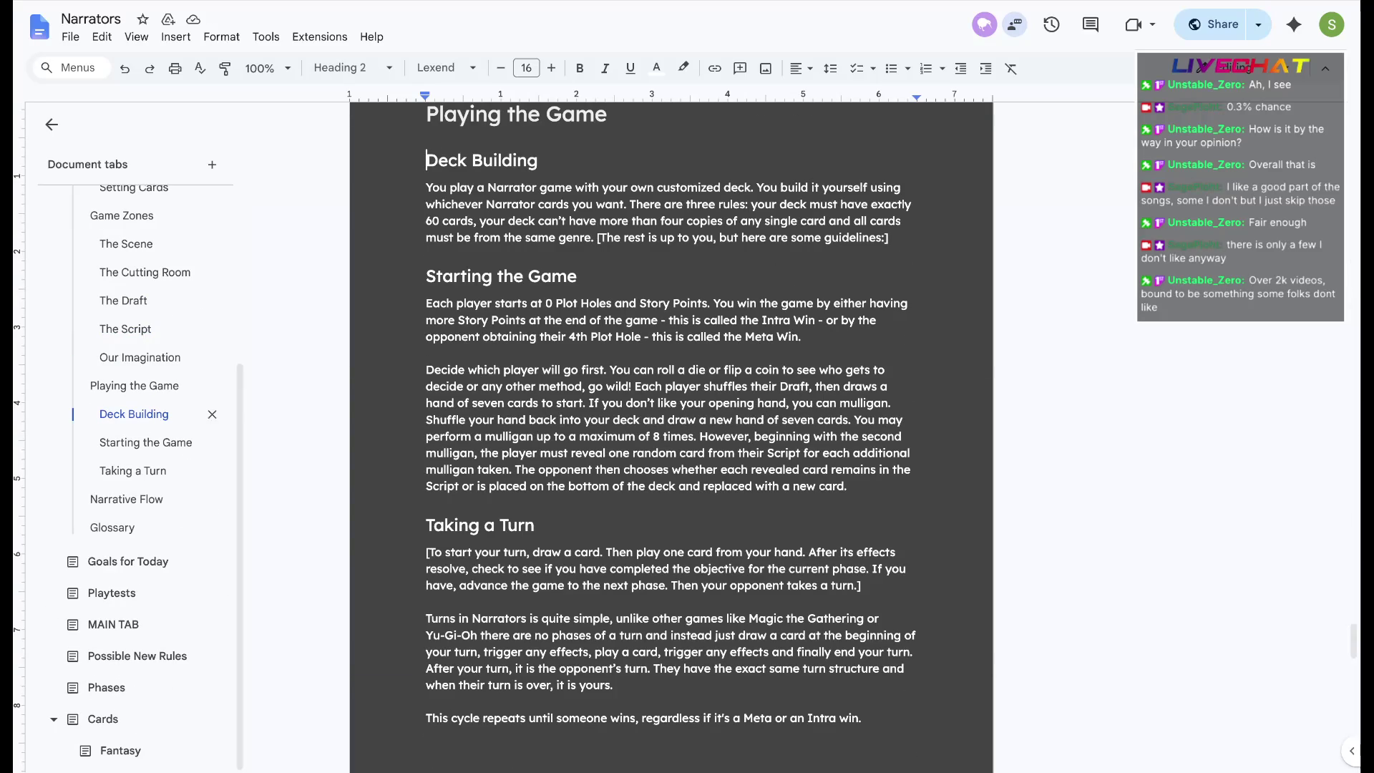
{"action": "scroll", "coordinate": [161, 414], "scroll_direction": "up", "scroll_amount": 5}
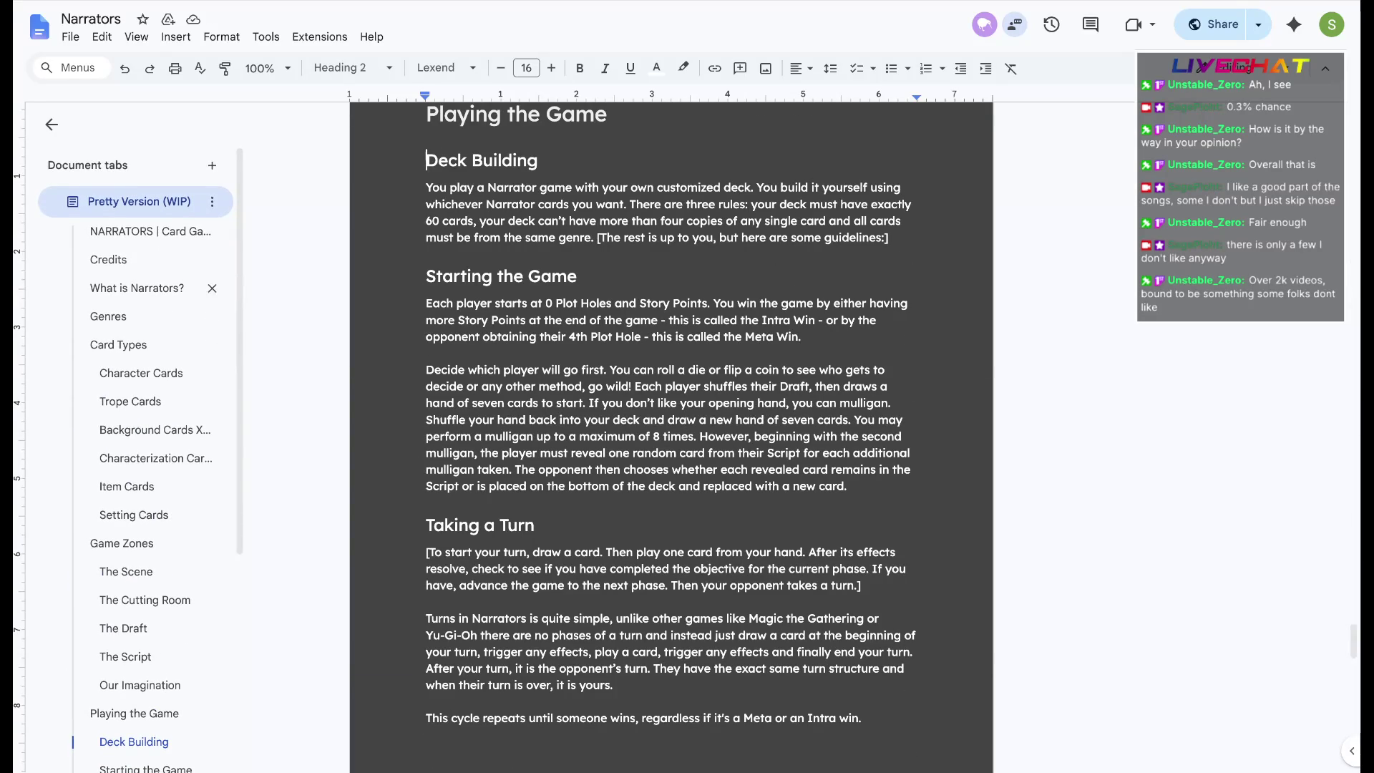
{"action": "left_click", "coordinate": [107, 315]}
{"action": "left_click", "coordinate": [911, 211]}
{"action": "scroll", "coordinate": [671, 430], "scroll_direction": "up", "scroll_amount": 1}
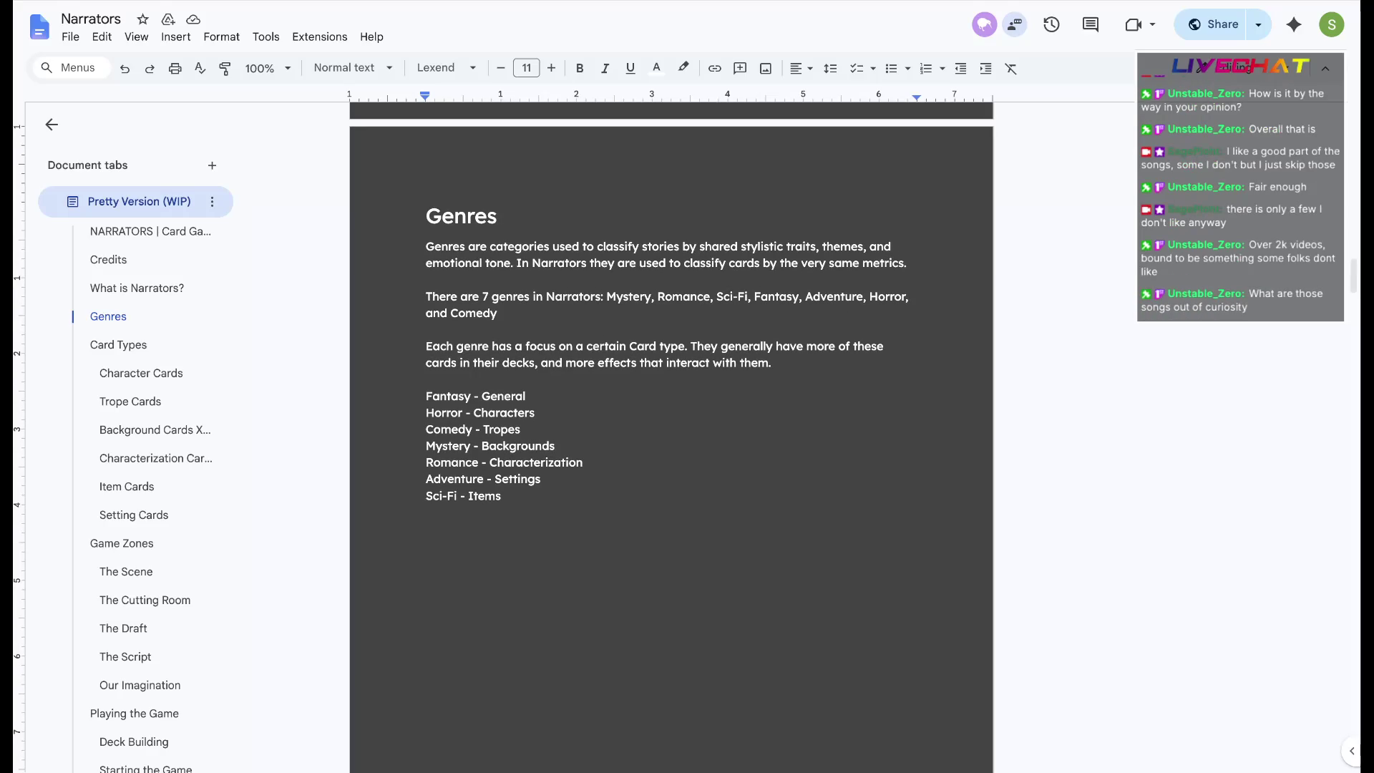
Join the card-type focus sentence onto the intro paragraph after 'Comedy.', removing 'Each genre'
{"action": "key", "text": "BackSpace"}
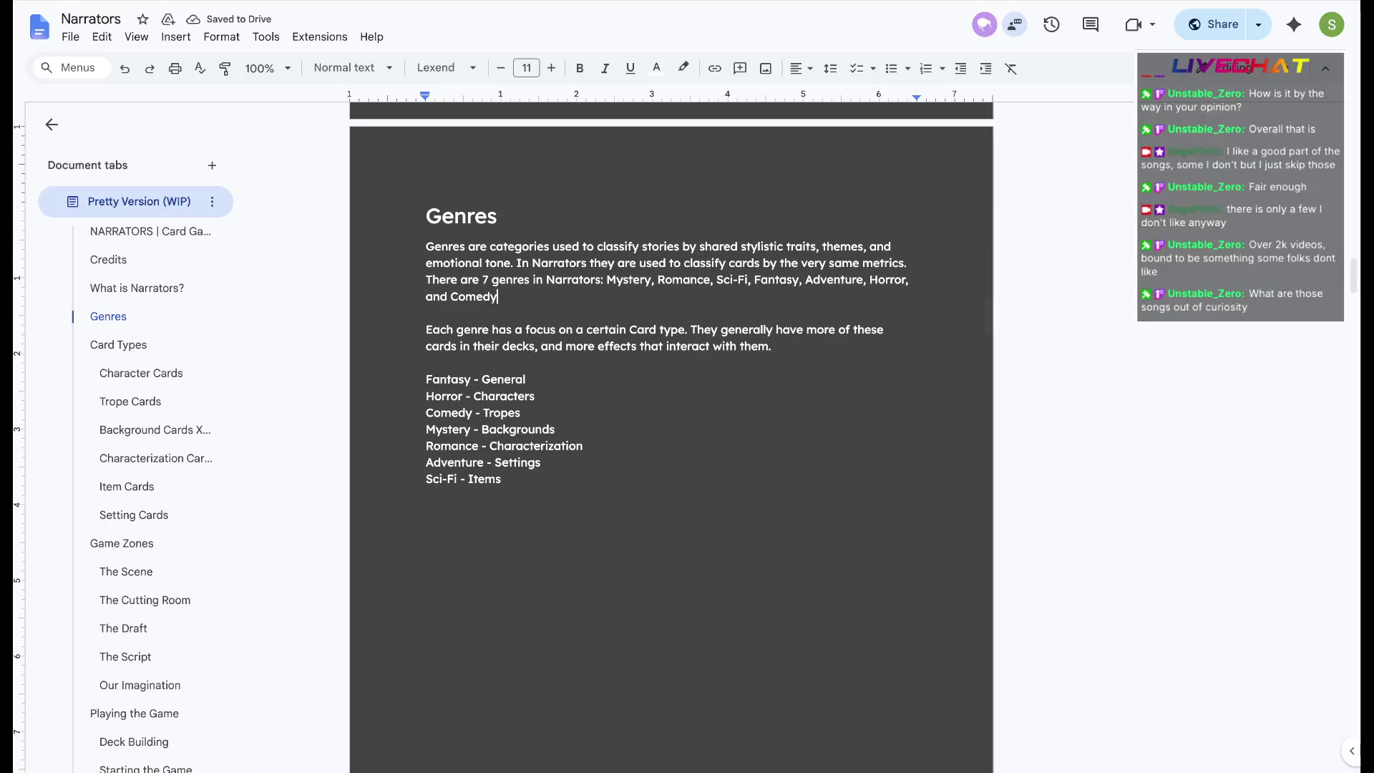
{"action": "type", "text": "."}
{"action": "key", "text": "Right"}
{"action": "key", "text": "Right"}
{"action": "key", "text": "Left"}
{"action": "key", "text": "Left"}
{"action": "type", "text": "Each genre"}
{"action": "key", "text": "BackSpace"}
{"action": "key", "text": "BackSpace"}
{"action": "key", "text": "BackSpace"}
{"action": "key", "text": "BackSpace"}
{"action": "key", "text": "BackSpace"}
{"action": "key", "text": "BackSpace"}
{"action": "key", "text": "BackSpace"}
{"action": "key", "text": "Delete"}
{"action": "key", "text": "Delete"}
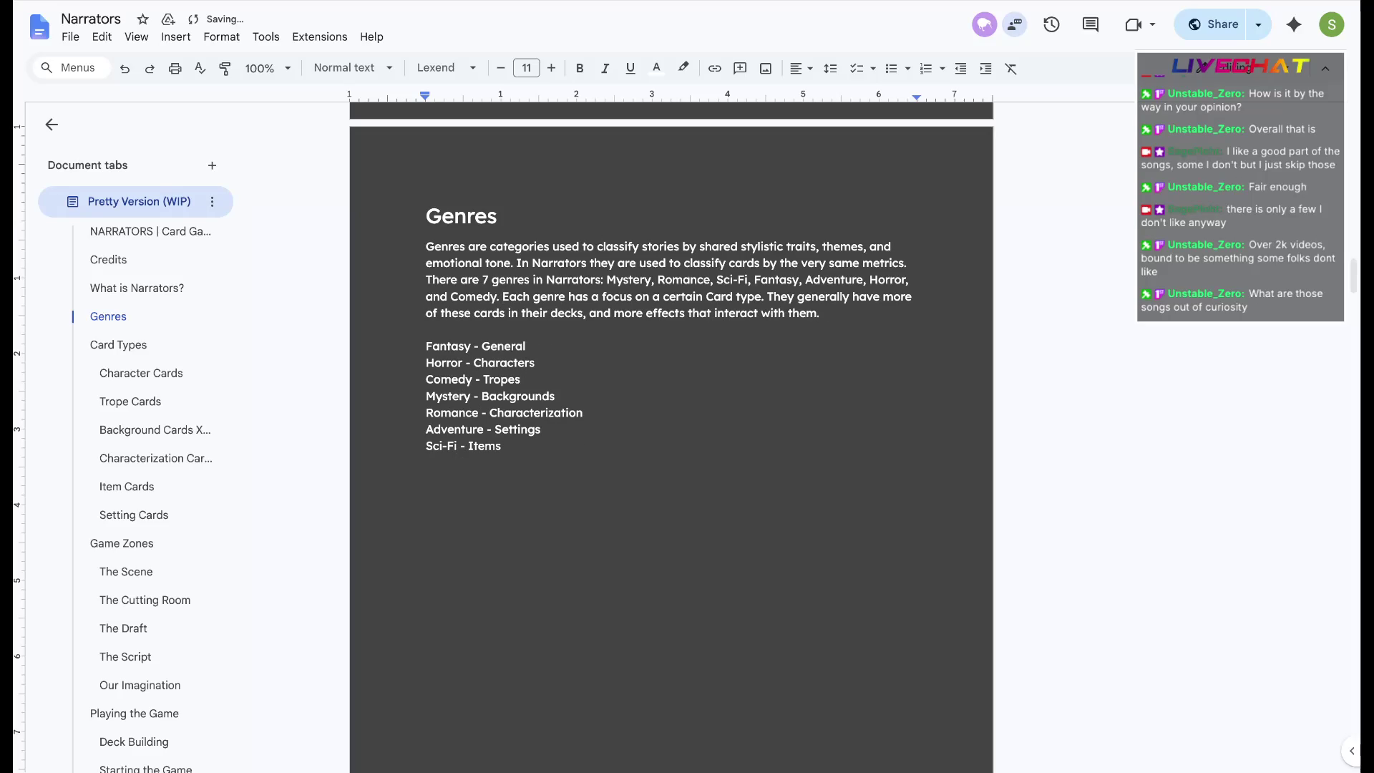
{"action": "key", "text": "ctrl+Right"}
{"action": "key", "text": "ctrl+Right"}
{"action": "key", "text": "ctrl+Right"}
{"action": "key", "text": "ctrl+Right"}
Reword it as '…a certain card type, having more of these cards…' with lowercase 'card'
{"action": "key", "text": "ctrl+shift+Right"}
{"action": "key", "text": "Left"}
{"action": "key", "text": "ctrl+shift+Right"}
{"action": "key", "text": "ctrl+shift+Right"}
{"action": "key", "text": "BackSpace"}
{"action": "key", "text": "Left"}
{"action": "key", "text": "BackSpace"}
{"action": "type", "text": ","}
{"action": "key", "text": "BackSpace"}
{"action": "type", "text": "ing"}
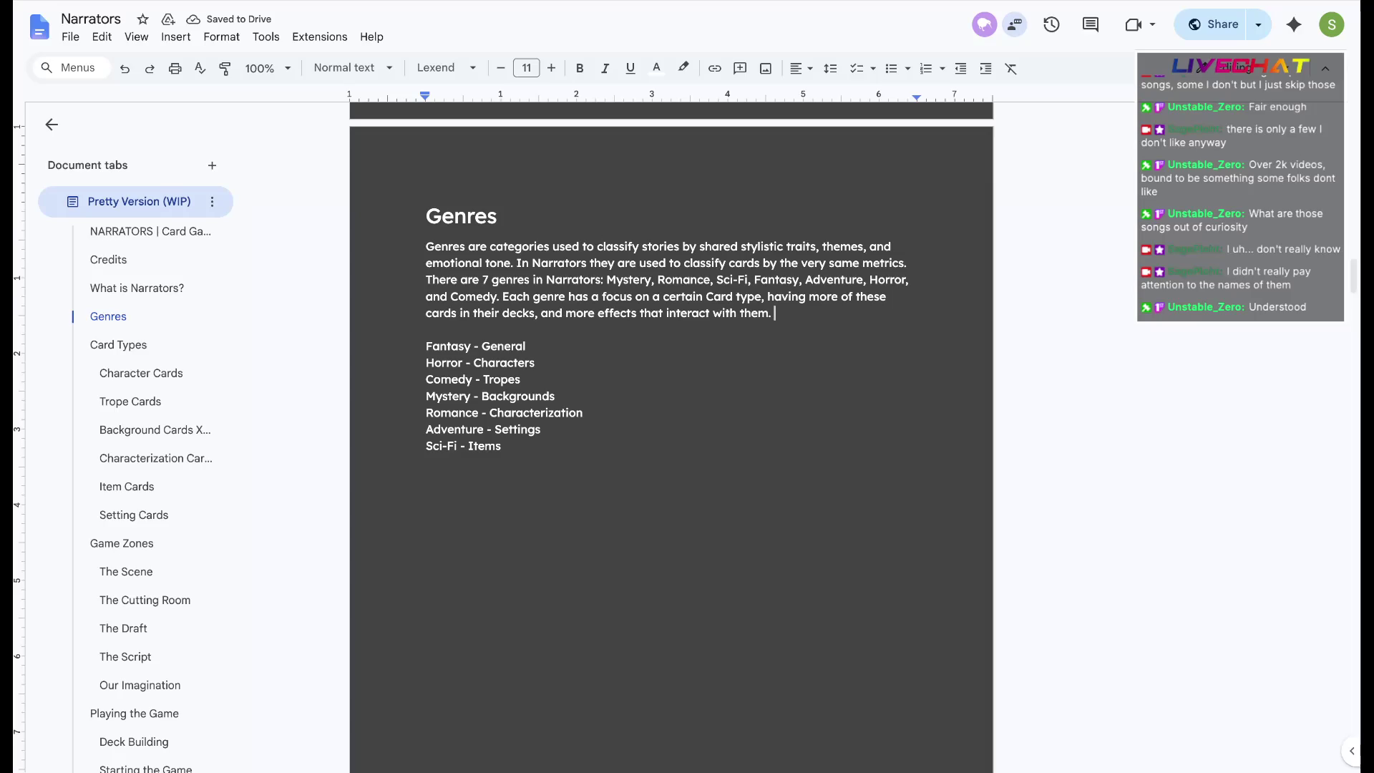
{"action": "left_click", "coordinate": [715, 296]}
{"action": "key", "text": "BackSpace"}
{"action": "type", "text": "c"}
{"action": "left_click", "coordinate": [774, 313]}
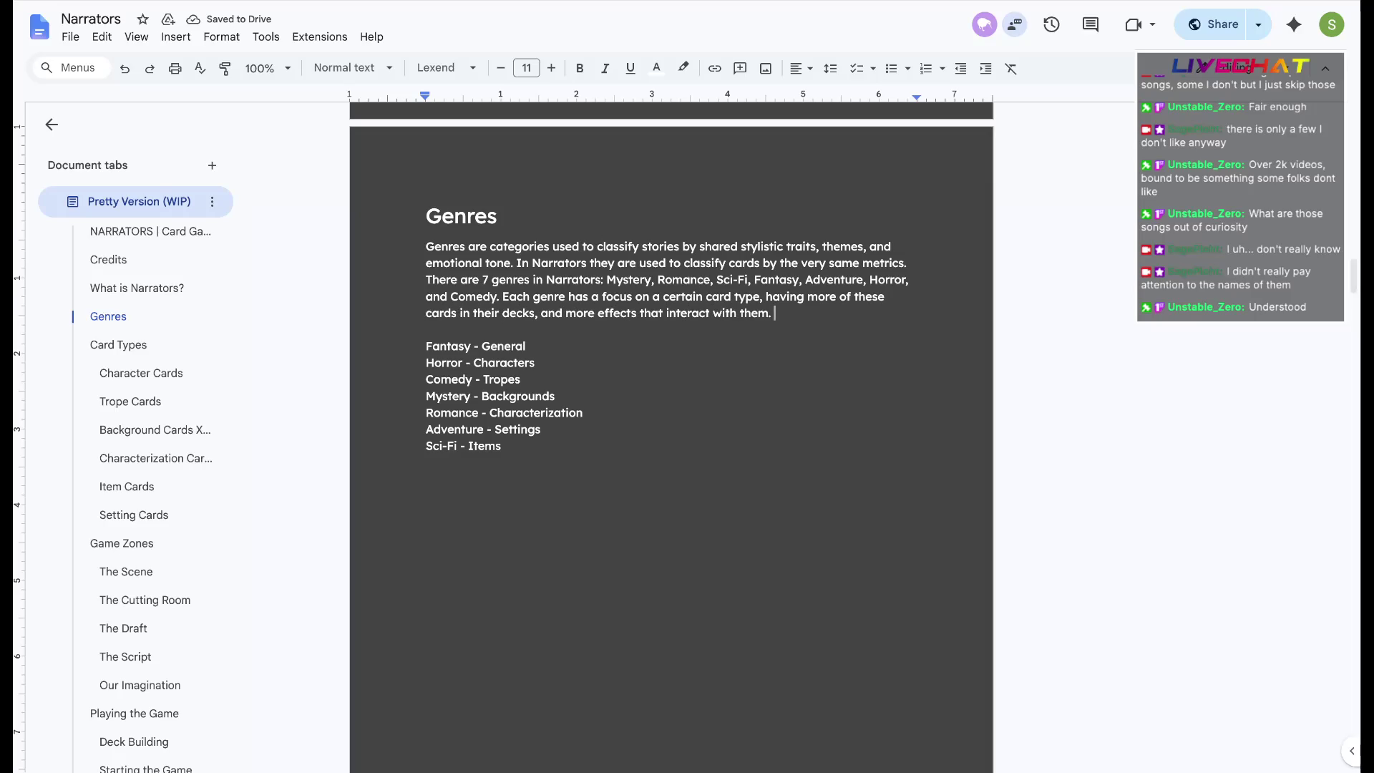
Replace Fantasy's 'General' label with a description and drop 'in their decks' from the intro
{"action": "double_click", "coordinate": [503, 345]}
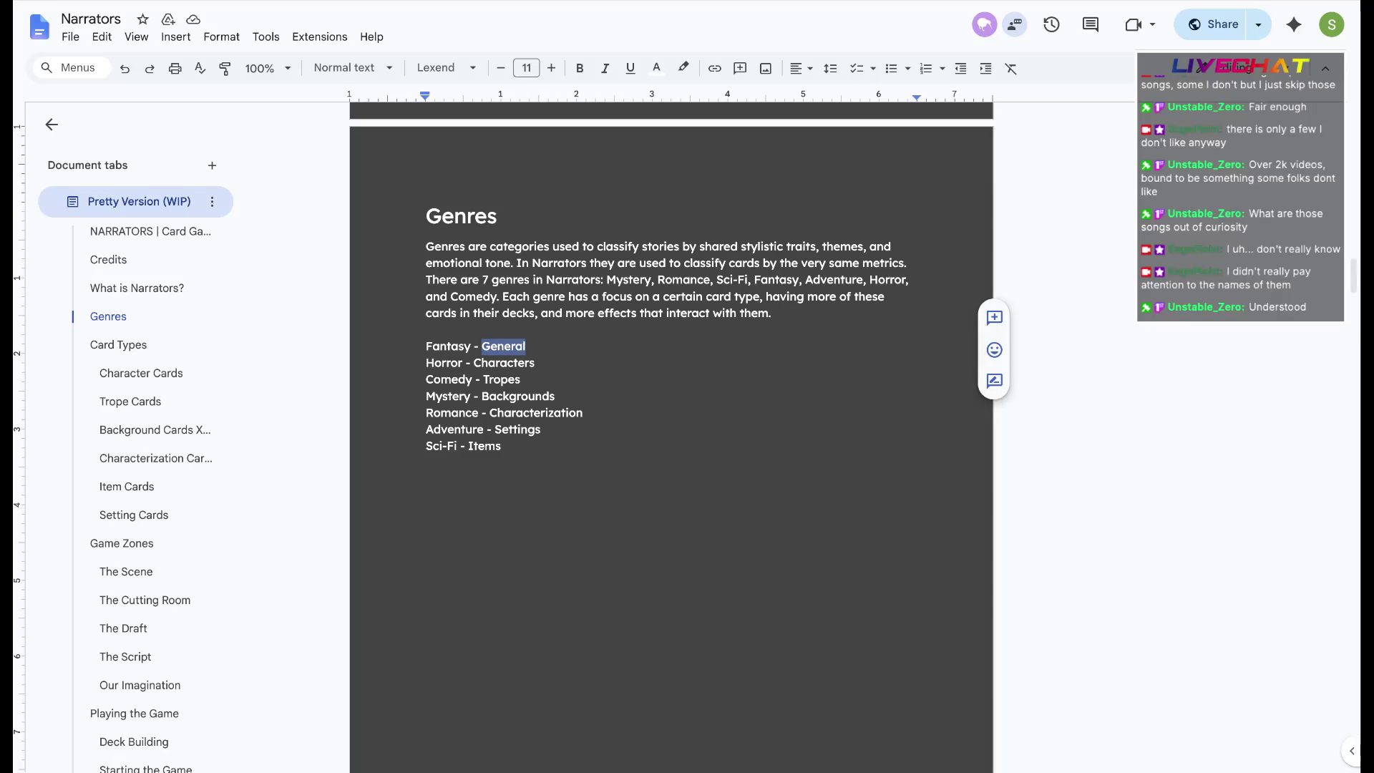
{"action": "key", "text": "BackSpace"}
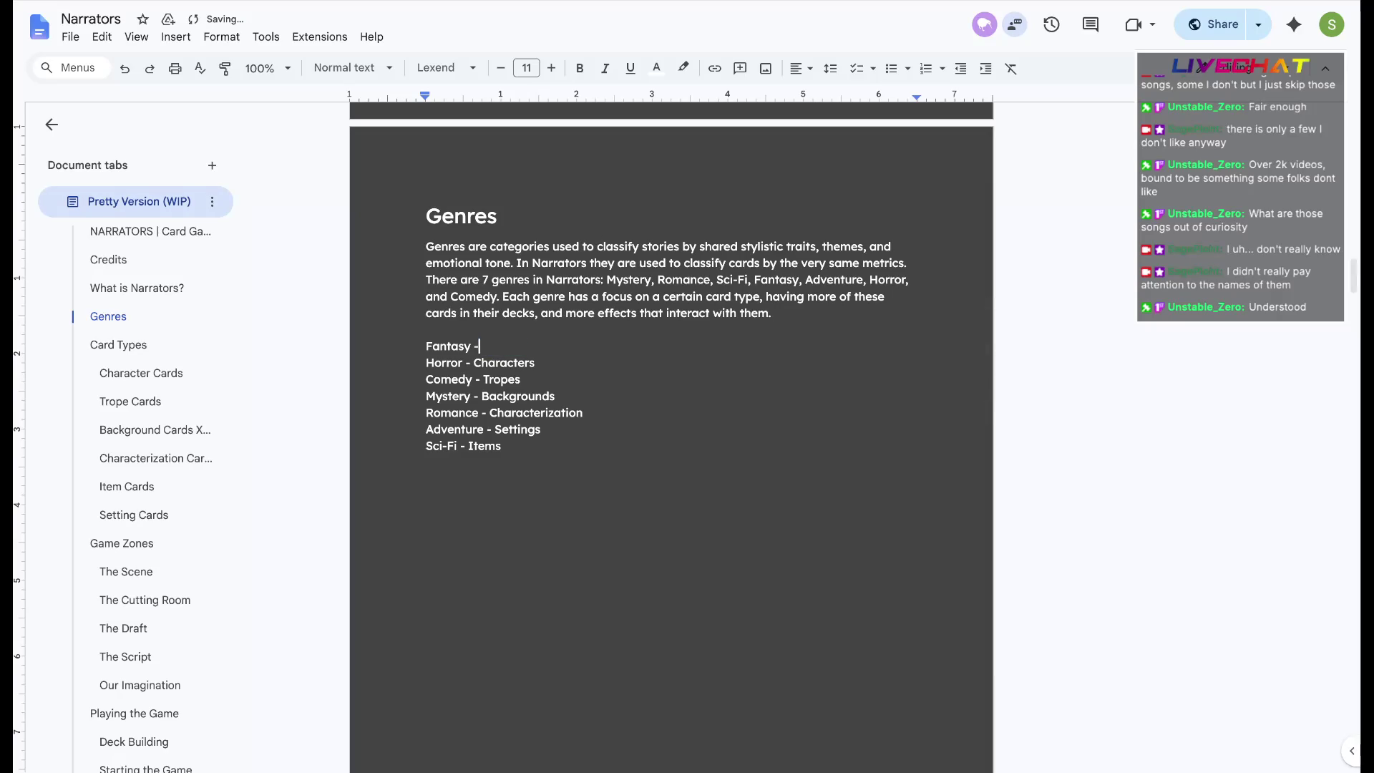
{"action": "type", "text": "These cards don't have a certain"}
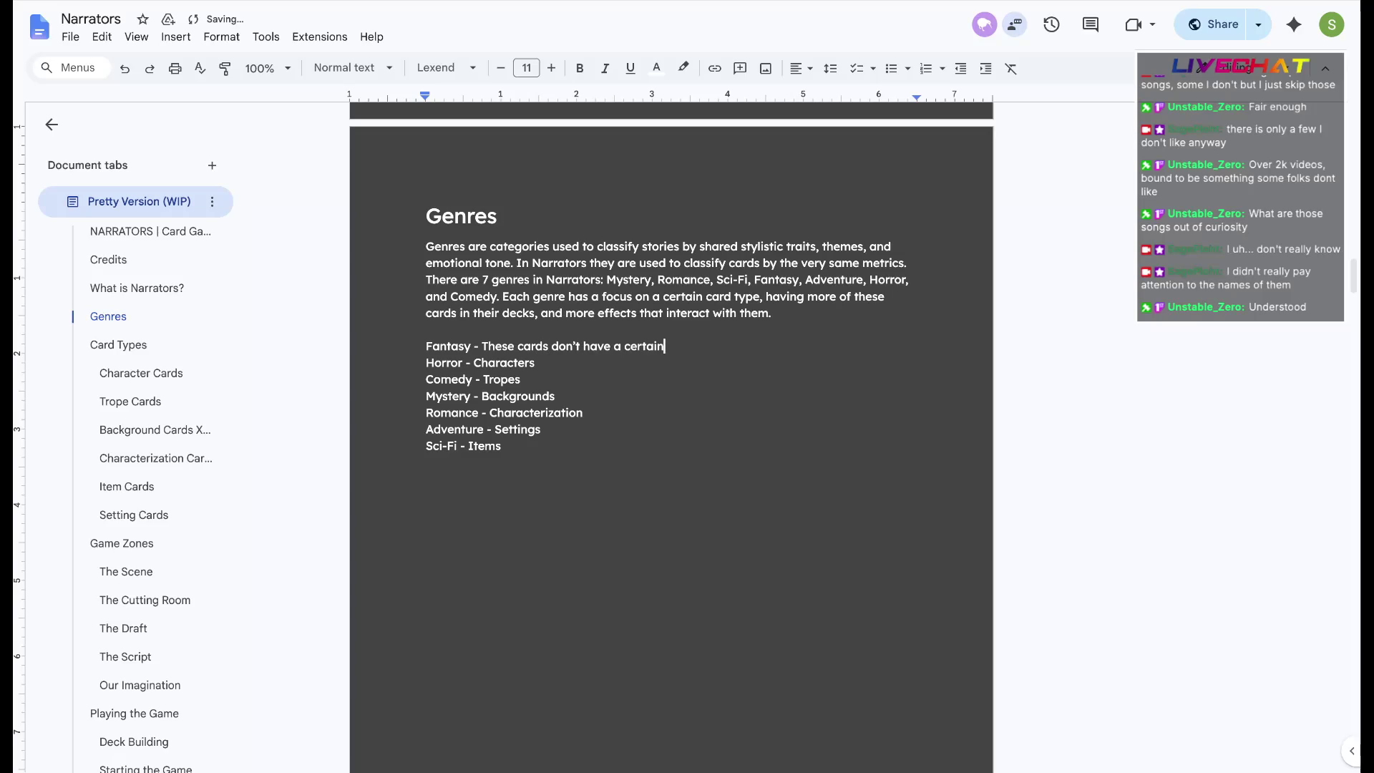
{"action": "double_click", "coordinate": [519, 313]}
{"action": "key", "text": "BackSpace"}
{"action": "key", "text": "BackSpace"}
{"action": "key", "text": "BackSpace"}
{"action": "key", "text": "BackSpace"}
{"action": "key", "text": "BackSpace"}
{"action": "key", "text": "BackSpace"}
{"action": "key", "text": "BackSpace"}
{"action": "key", "text": "BackSpace"}
{"action": "key", "text": "BackSpace"}
{"action": "key", "text": "BackSpace"}
{"action": "type", "text": ","}
Finish the Fantasy generalist description, accepting the 'widespread range of cards' suggestion
{"action": "key", "text": "Down"}
{"action": "key", "text": "Down"}
{"action": "key", "text": "shift+End"}
{"action": "key", "text": "BackSpace"}
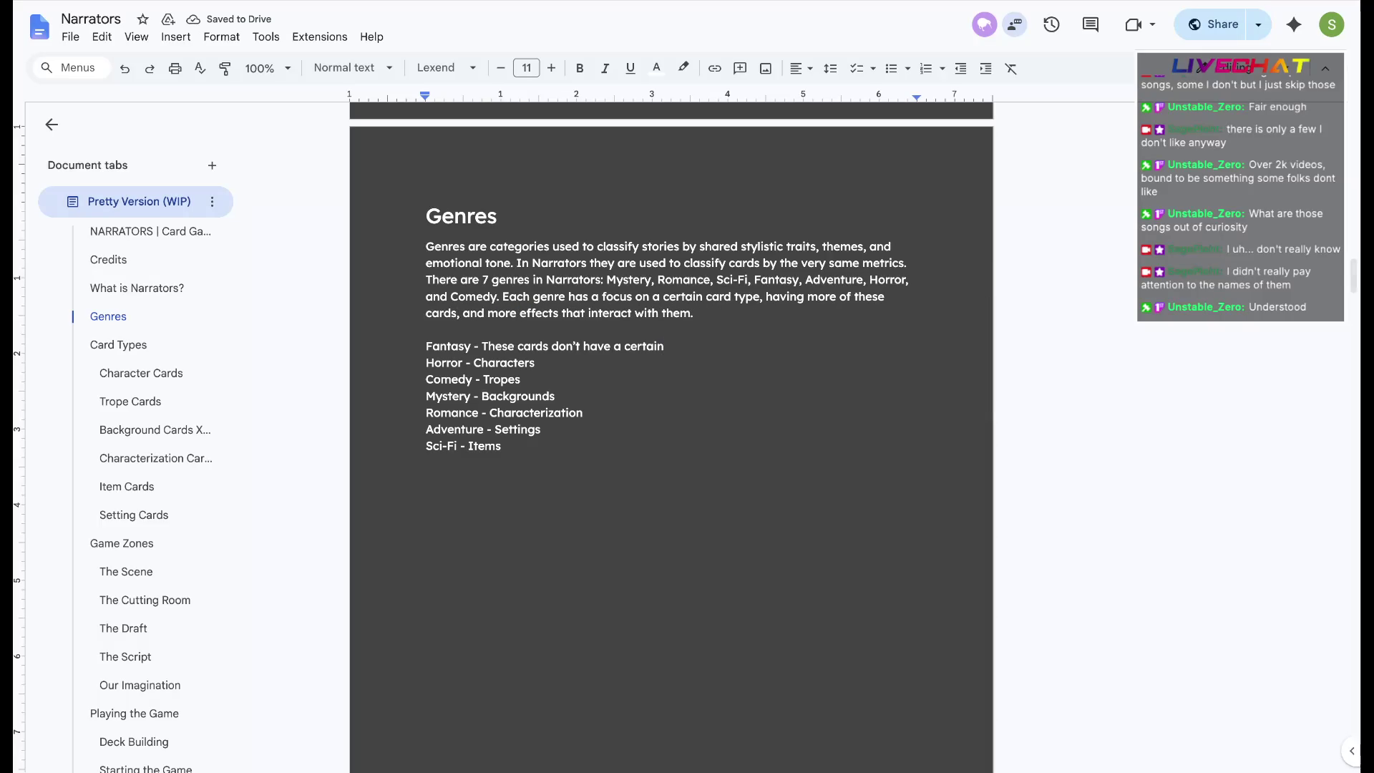
{"action": "key", "text": "BackSpace"}
{"action": "key", "text": "BackSpace"}
{"action": "key", "text": "BackSpace"}
{"action": "key", "text": "BackSpace"}
{"action": "key", "text": "BackSpace"}
{"action": "key", "text": "BackSpace"}
{"action": "key", "text": "BackSpace"}
{"action": "type", "text": "certain card"}
{"action": "type", "text": " that they focus on, rather "}
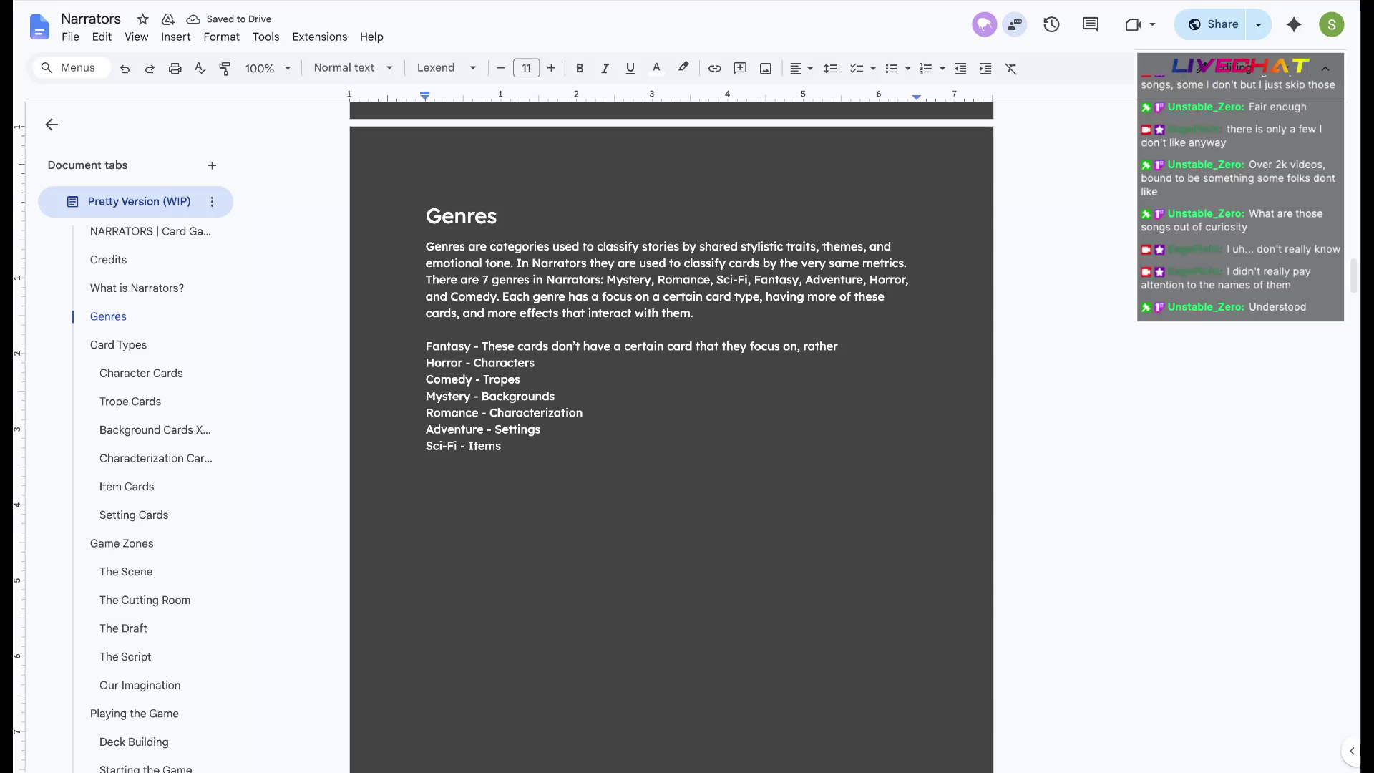
{"action": "type", "text": "they"}
{"action": "type", "text": "have a widesprea"}
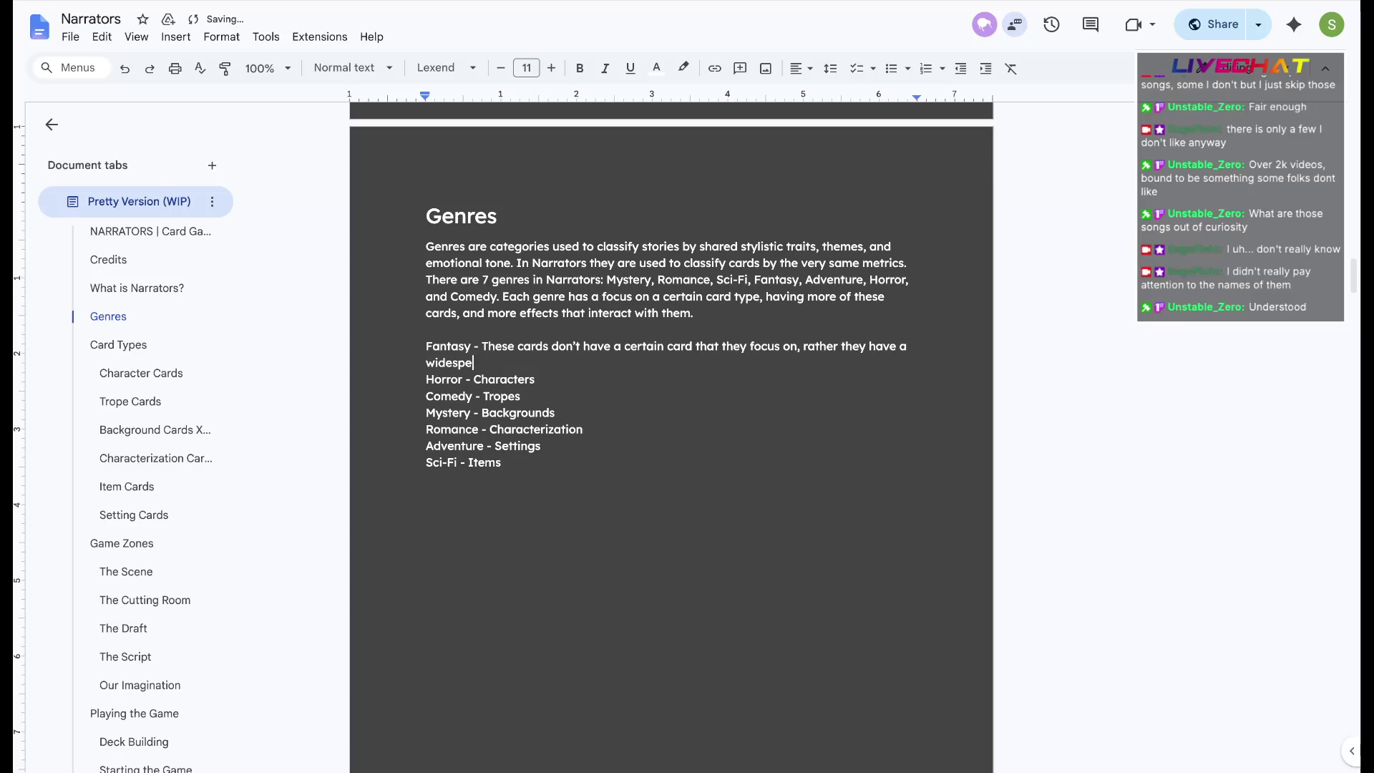
{"action": "type", "text": "d"}
{"action": "key", "text": "BackSpace"}
{"action": "key", "text": "BackSpace"}
{"action": "key", "text": "BackSpace"}
{"action": "key", "text": "BackSpace"}
{"action": "key", "text": "BackSpace"}
{"action": "key", "text": "BackSpace"}
{"action": "key", "text": "BackSpace"}
{"action": "key", "text": "BackSpace"}
{"action": "key", "text": "BackSpace"}
{"action": "key", "text": "BackSpace"}
{"action": "key", "text": "BackSpace"}
{"action": "key", "text": "BackSpace"}
{"action": "key", "text": "BackSpace"}
{"action": "type", "text": "are a generalist with a widespread of cards and options."}
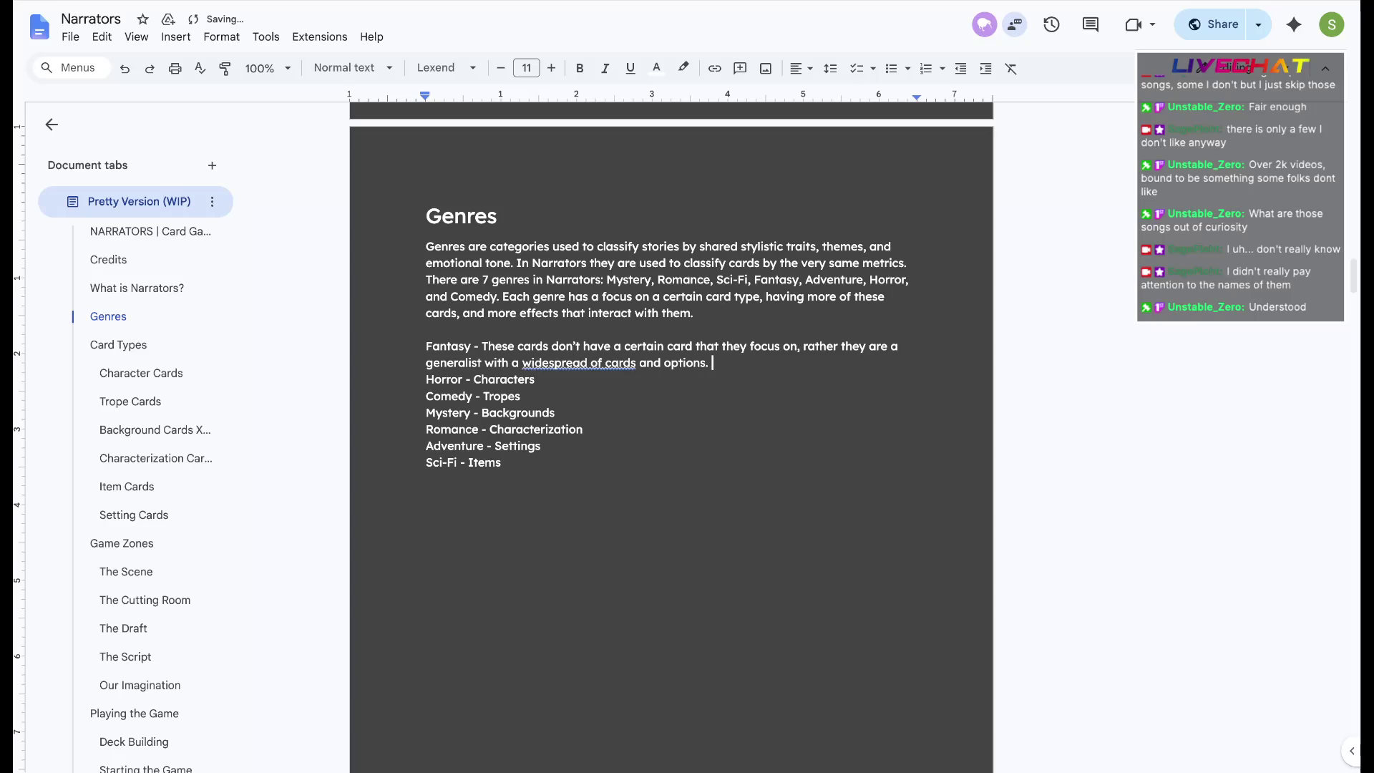
{"action": "left_click", "coordinate": [579, 363]}
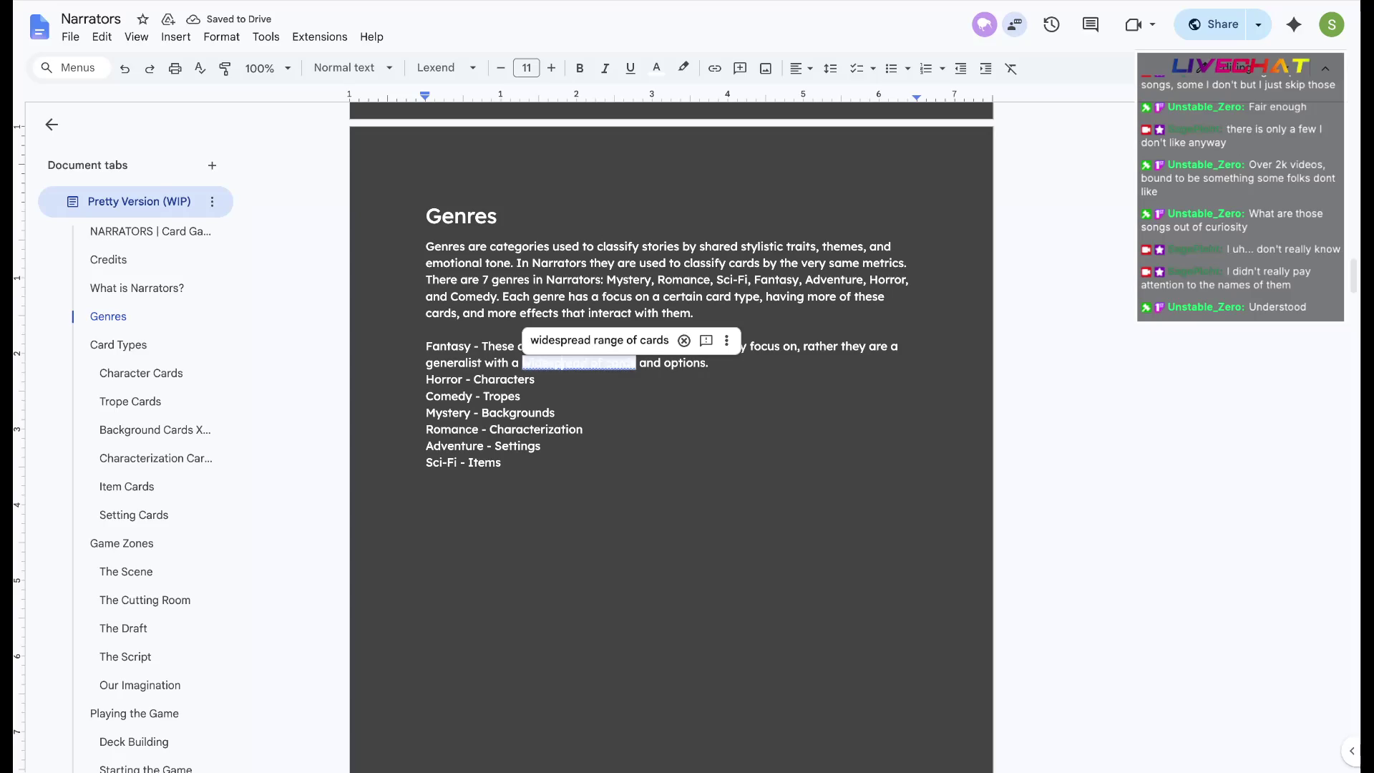
{"action": "left_click", "coordinate": [689, 338]}
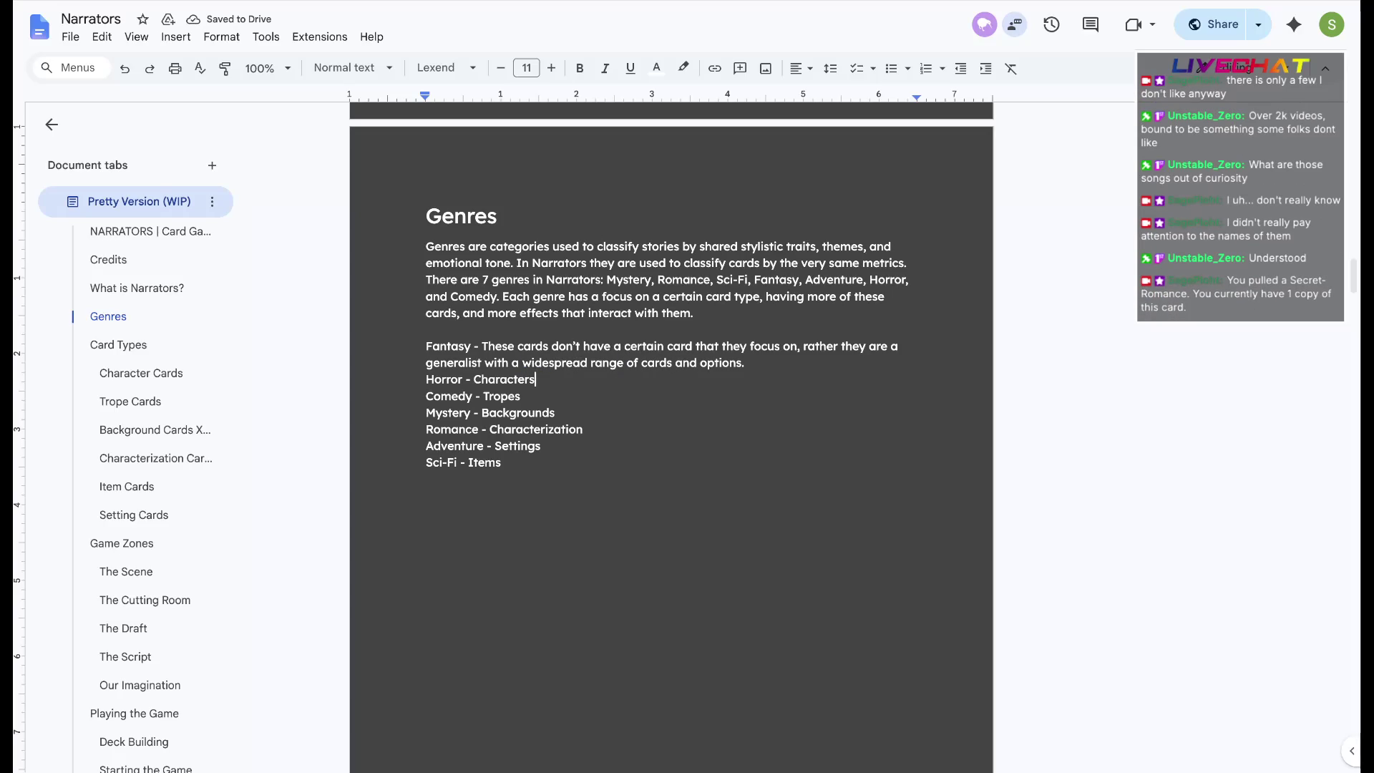
Write Horror's 'This genre focuses on…' description over Characters, trimming 'of narrators' after cards
{"action": "key", "text": "ctrl+shift+Left"}
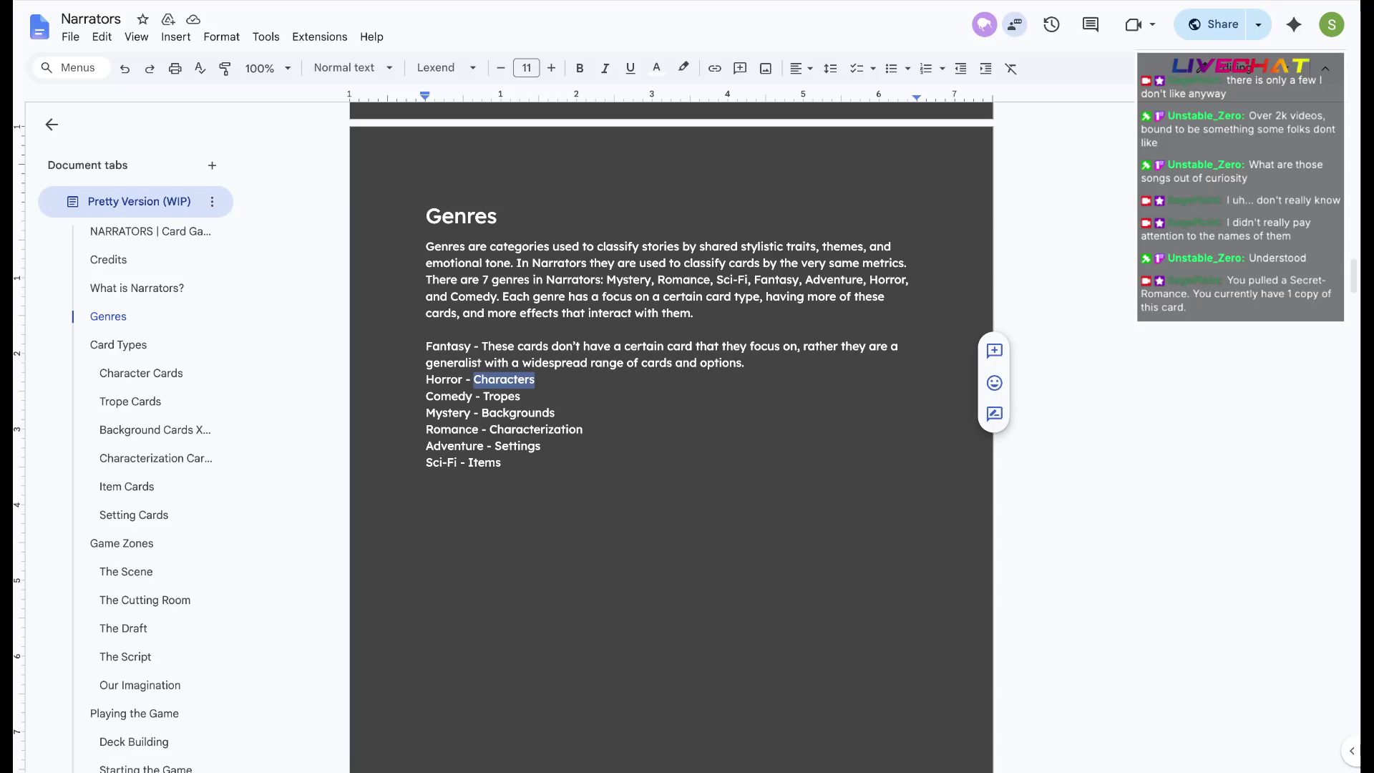
{"action": "type", "text": "This genr"}
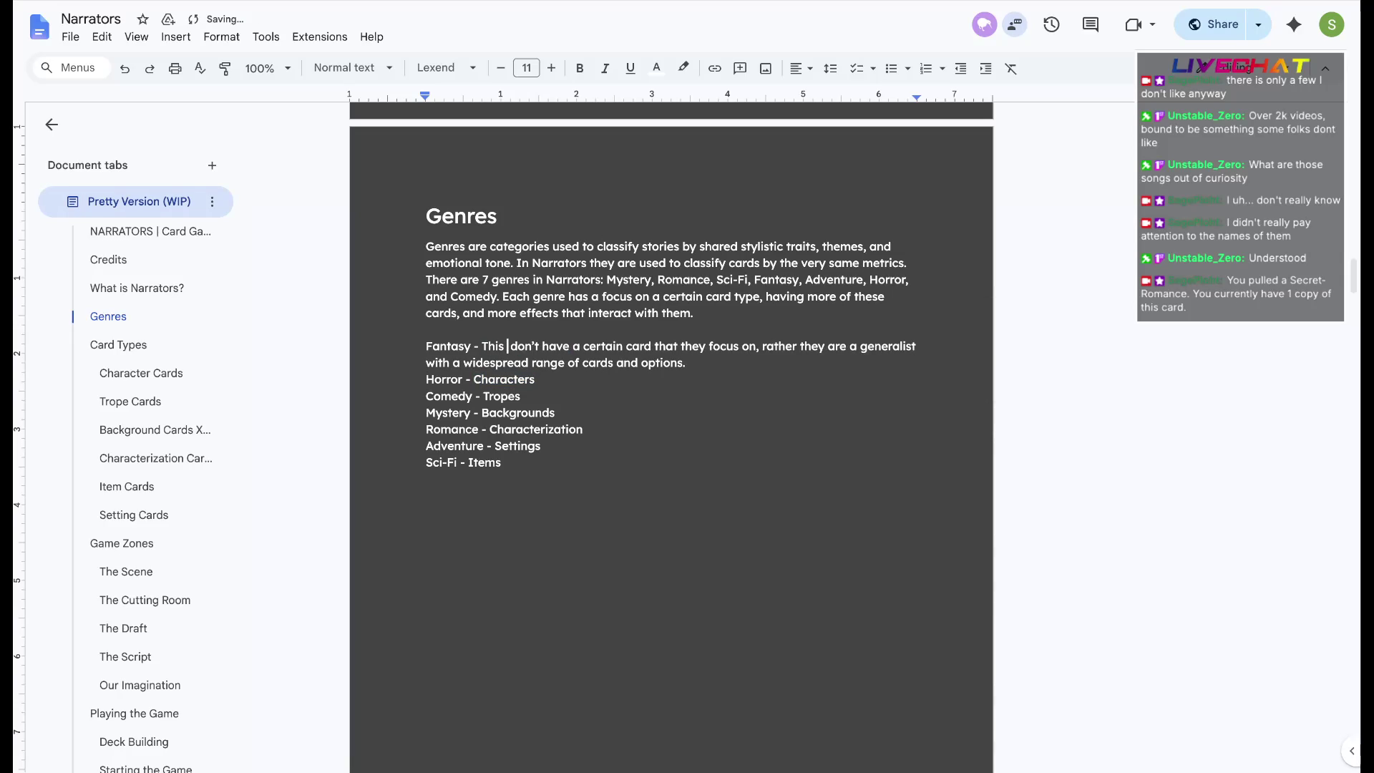
{"action": "type", "text": "e"}
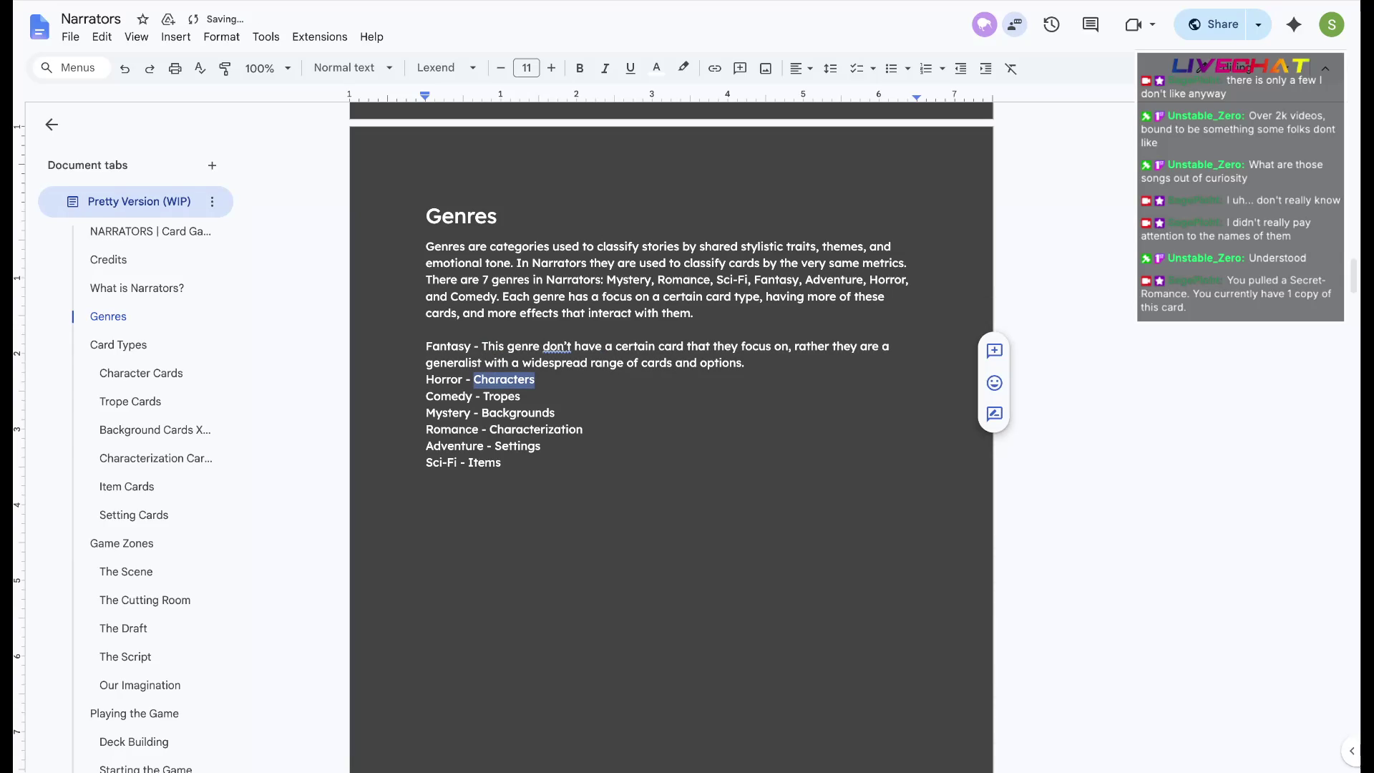
{"action": "left_click", "coordinate": [570, 323]}
{"action": "double_click", "coordinate": [502, 380]}
{"action": "type", "text": "This genre focuses "}
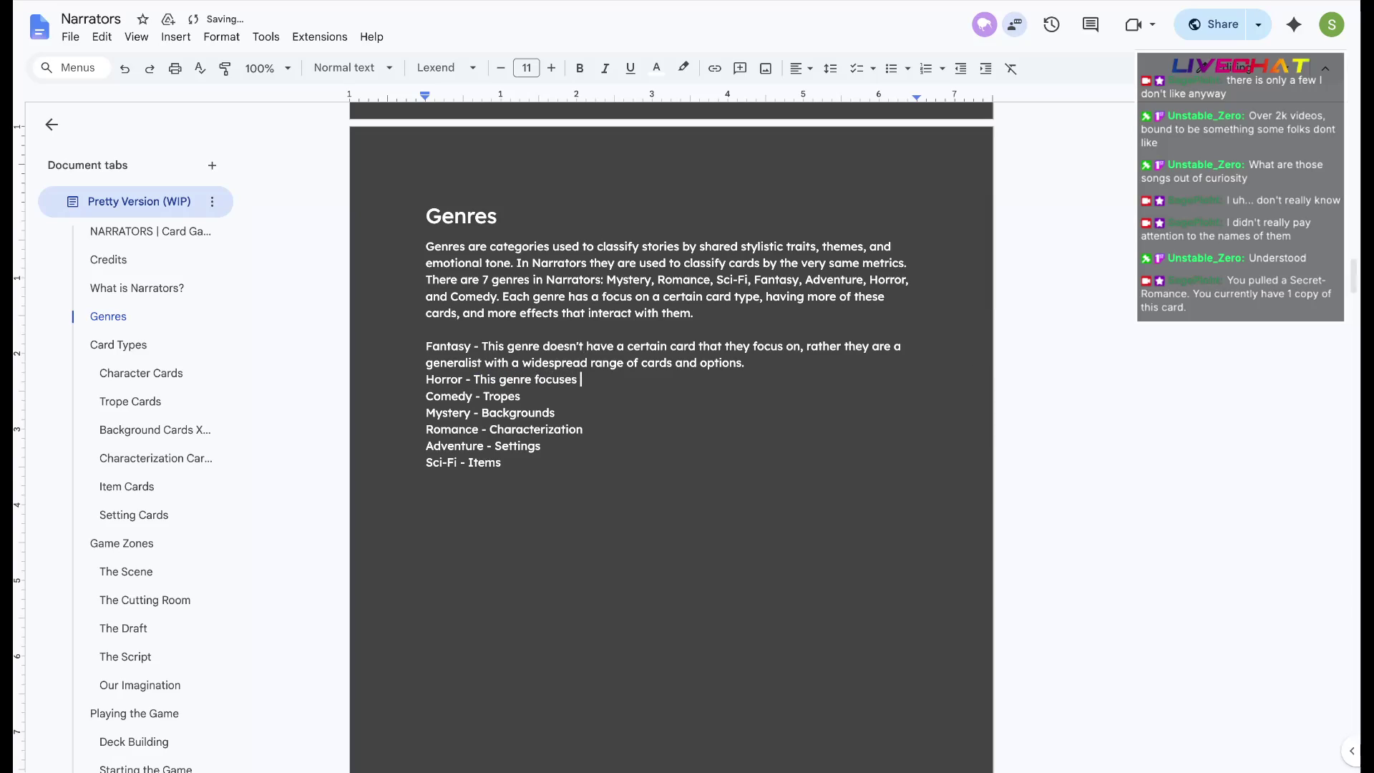
{"action": "type", "text": "on the Character cards of narators, as well as having effects that generally "}
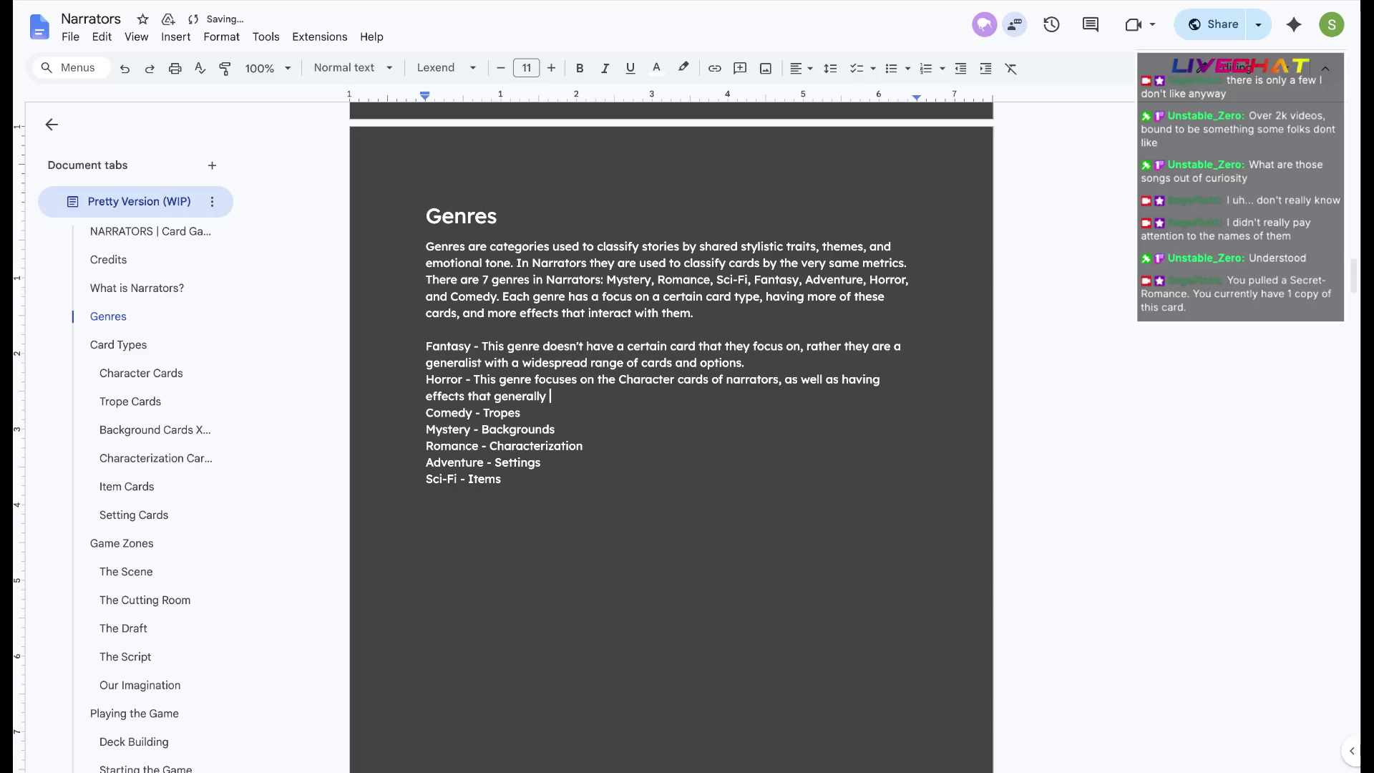
{"action": "type", "text": "change the way that r"}
{"action": "type", "text": "the rules work."}
{"action": "key", "text": "BackSpace"}
{"action": "key", "text": "BackSpace"}
{"action": "key", "text": "BackSpace"}
{"action": "key", "text": "BackSpace"}
{"action": "key", "text": "BackSpace"}
{"action": "key", "text": "BackSpace"}
{"action": "type", "text": "This genre focuses on the"}
{"action": "key", "text": "BackSpace"}
{"action": "key", "text": "BackSpace"}
{"action": "type", "text": "he Troupe cards of"}
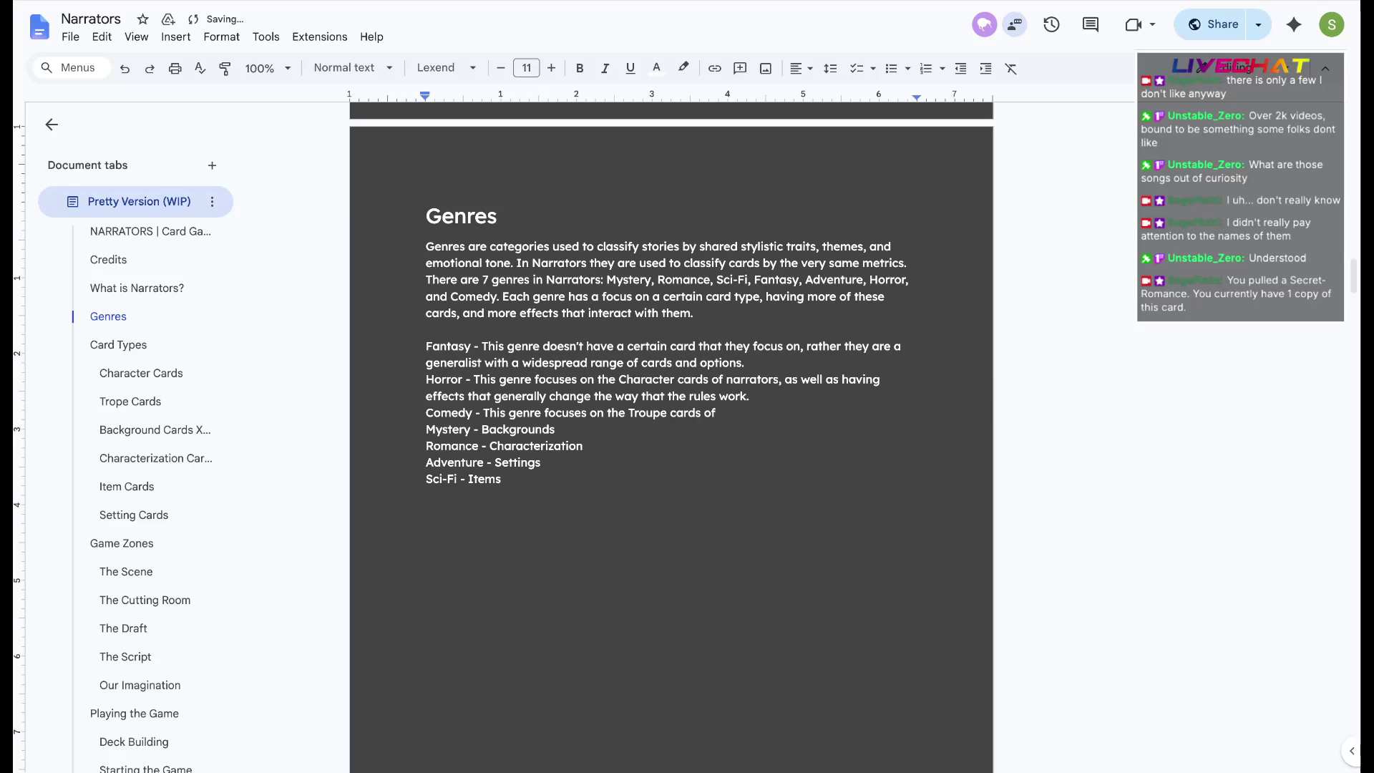
{"action": "left_click_drag", "start_coordinate": [779, 379], "coordinate": [678, 379]}
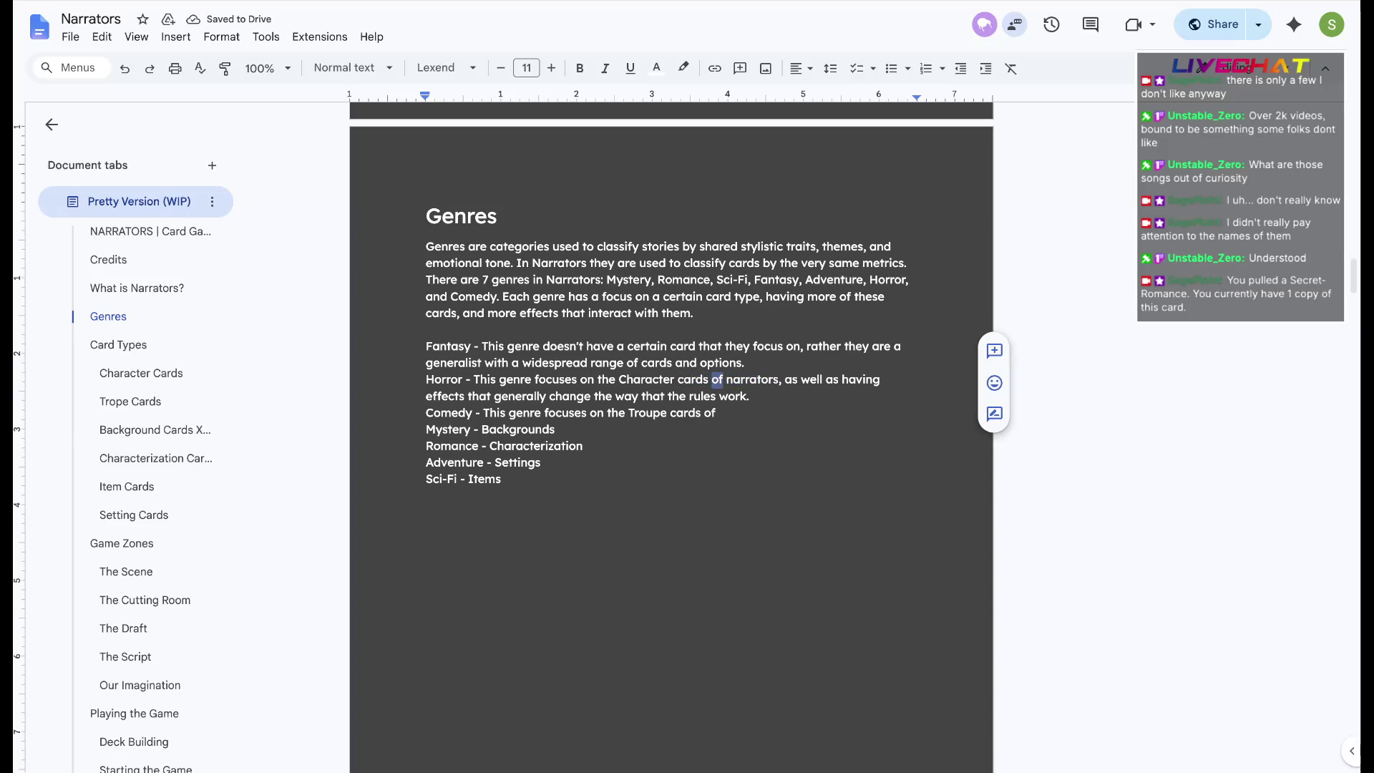
{"action": "left_click_drag", "start_coordinate": [781, 378], "coordinate": [713, 380]}
{"action": "key", "text": "BackSpace"}
Finish Comedy's description about Troupe cards and opponents, fixing stray typos
{"action": "left_click", "coordinate": [717, 412]}
{"action": "key", "text": "BackSpace"}
{"action": "key", "text": "BackSpace"}
{"action": "key", "text": "BackSpace"}
{"action": "type", "text": ", as well "}
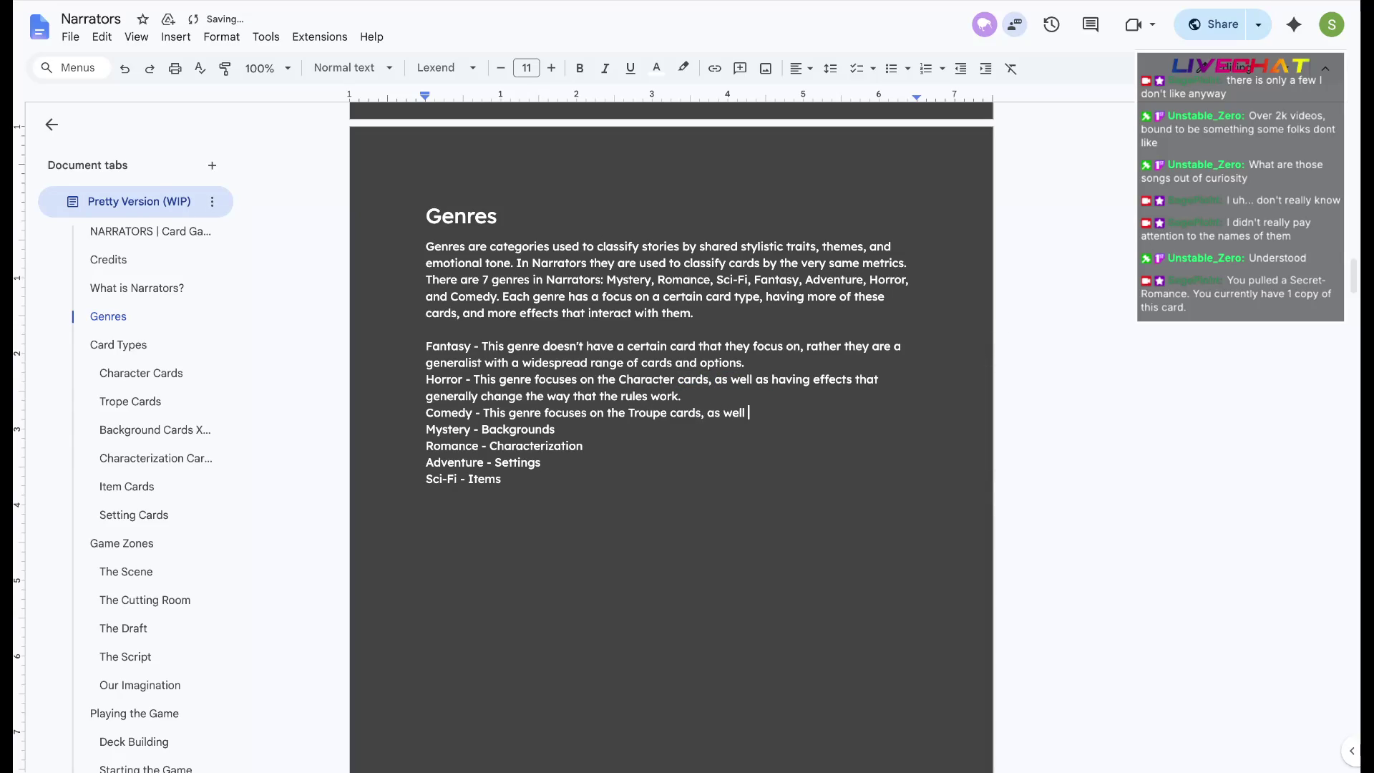
{"action": "type", "text": "as "}
{"action": "type", "text": "ca"}
{"action": "key", "text": "BackSpace"}
{"action": "key", "text": "BackSpace"}
{"action": "type", "text": "having effects that counteract "}
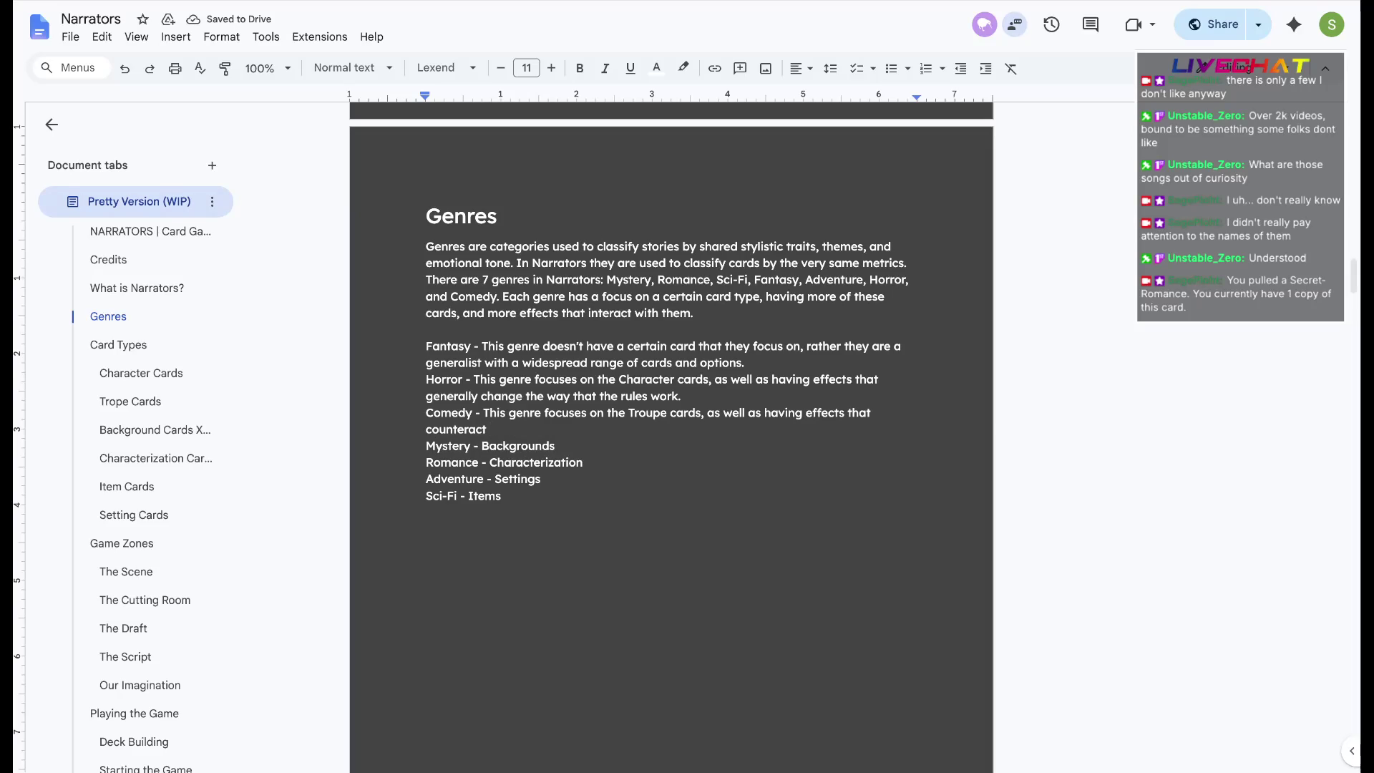
{"action": "type", "text": "the cards of your"}
{"action": "key", "text": "BackSpace"}
{"action": "key", "text": "BackSpace"}
{"action": "key", "text": "BackSpace"}
{"action": "type", "text": "their opponents"}
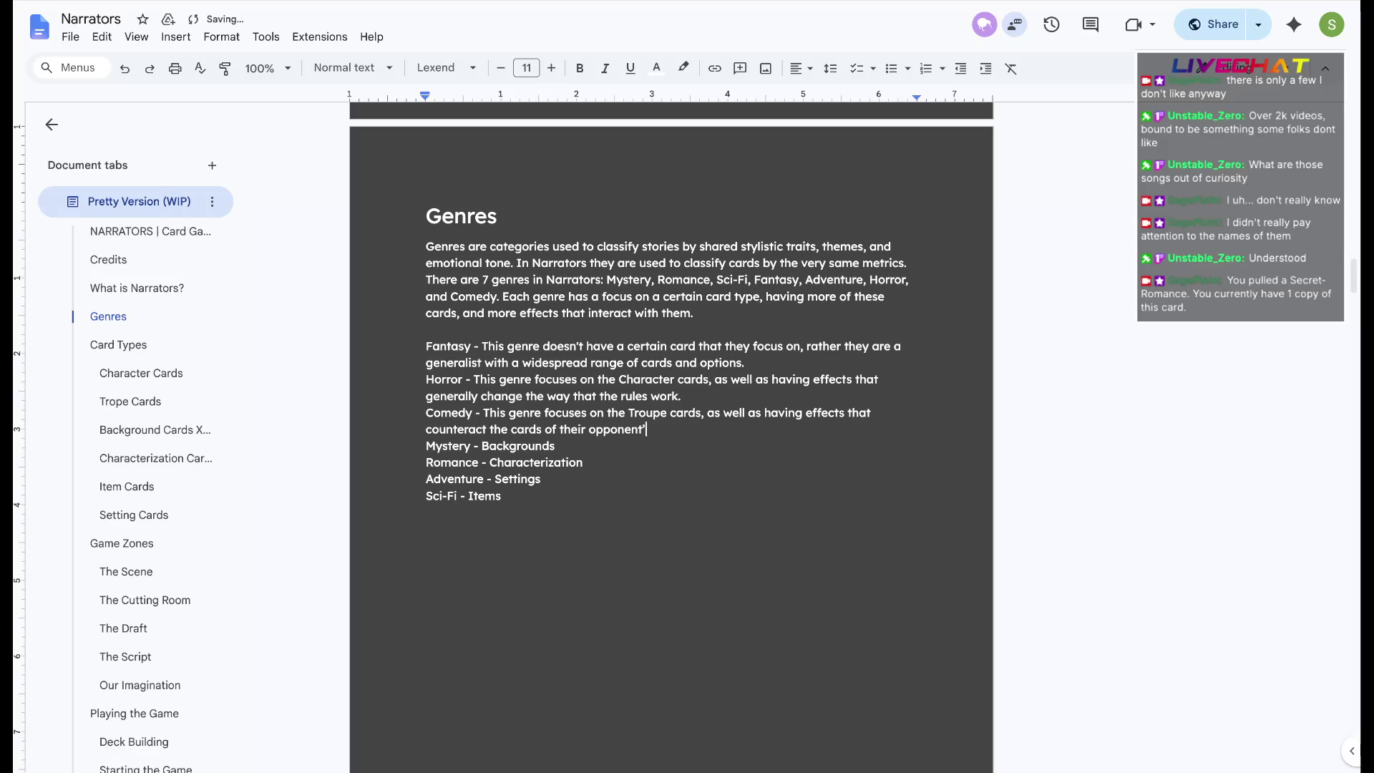
{"action": "type", "text": "."}
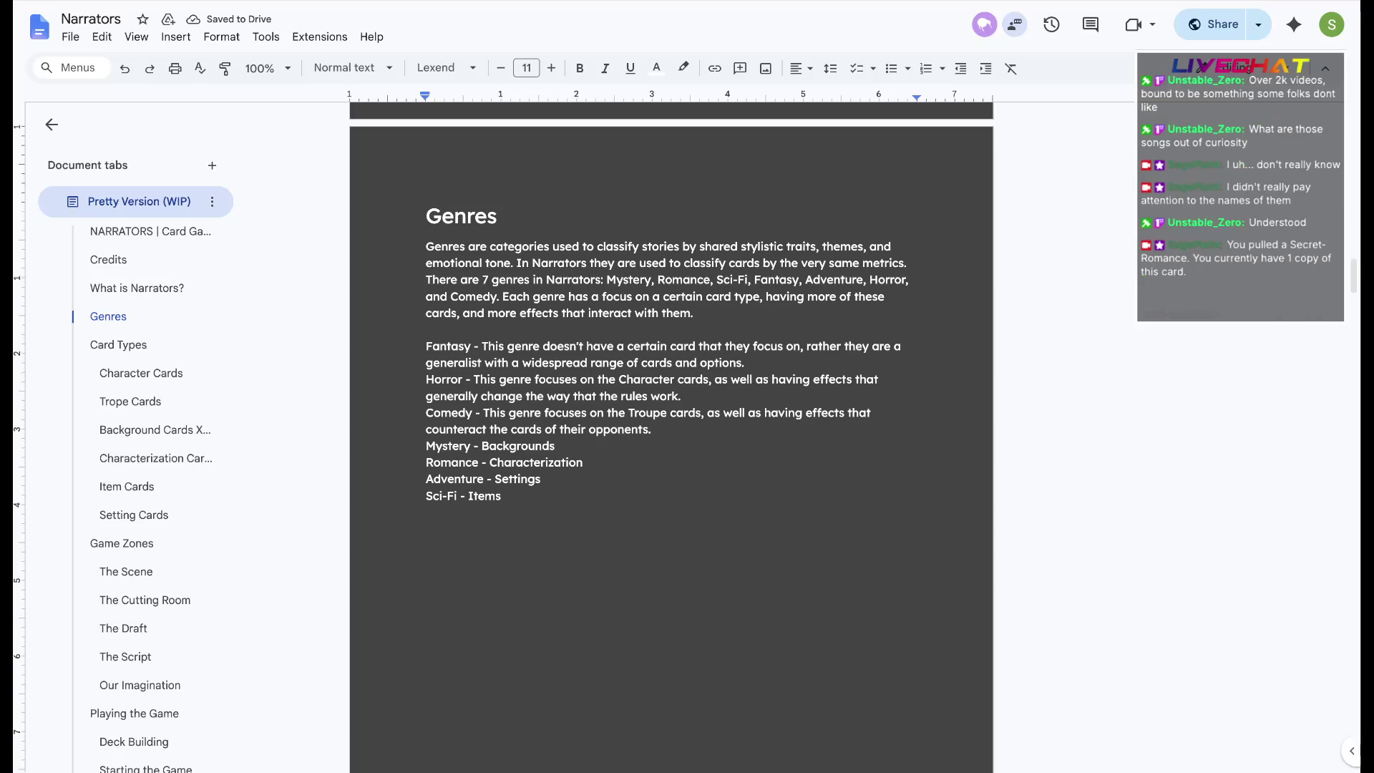
Write the Mystery description over Backgrounds and the Romance description over Characterization
{"action": "double_click", "coordinate": [519, 446]}
{"action": "type", "text": "This genre f"}
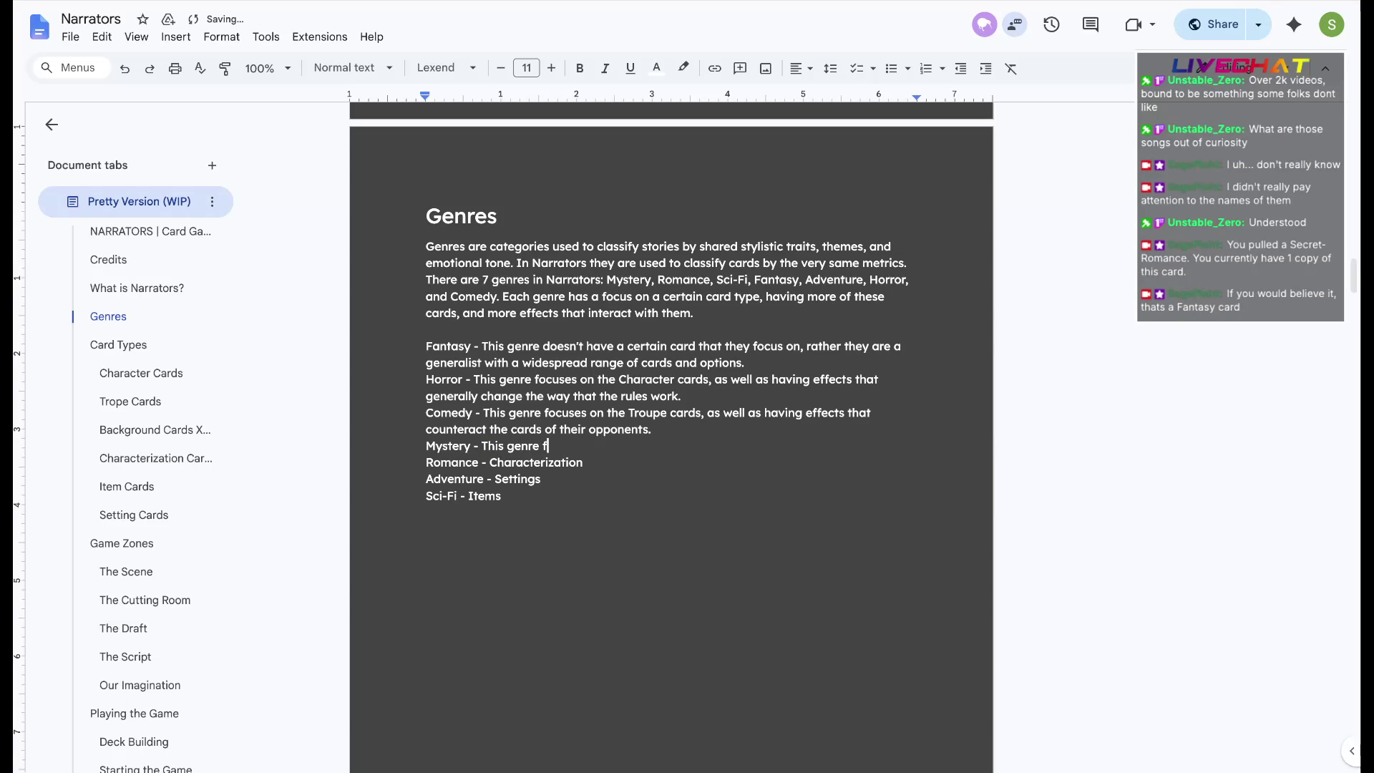
{"action": "type", "text": "ocuses on the Background car"}
{"action": "type", "text": "ds, as well as having effects that provide the opponent with"}
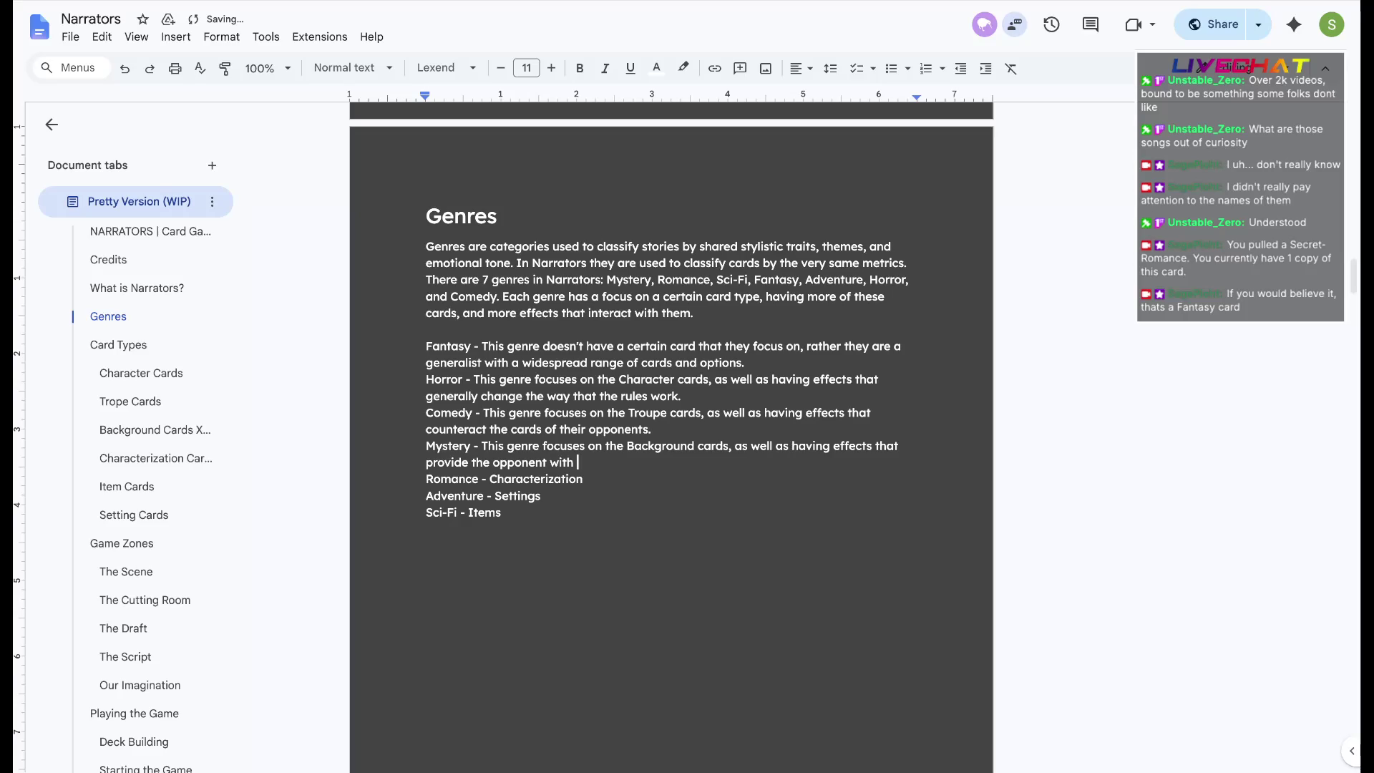
{"action": "type", "text": " various cards and tokens."}
{"action": "key", "text": "Down"}
{"action": "key", "text": "ctrl+shift+Left"}
{"action": "type", "text": "This genre focuses on the Characterization cas"}
{"action": "key", "text": "BackSpace"}
{"action": "type", "text": "rds, as well as having effects "}
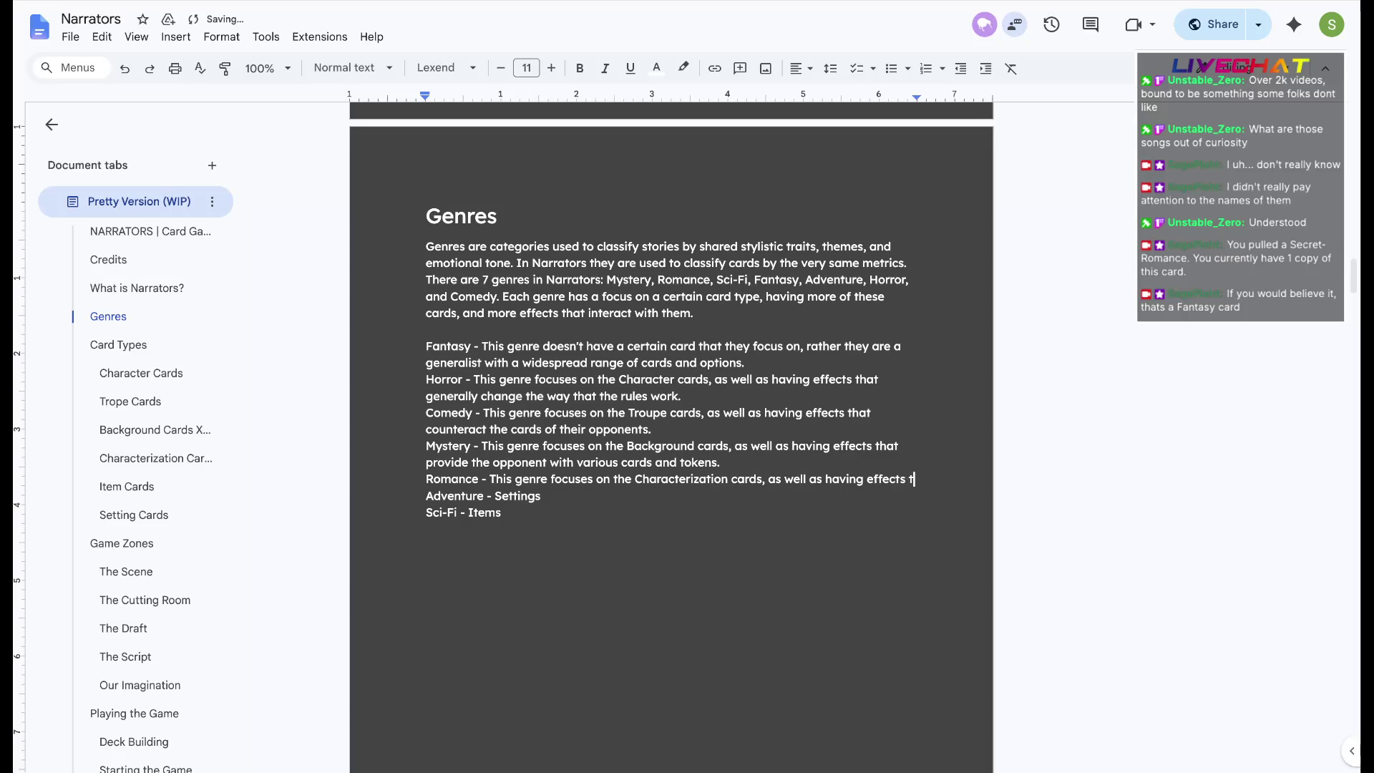
{"action": "type", "text": "that XXX"}
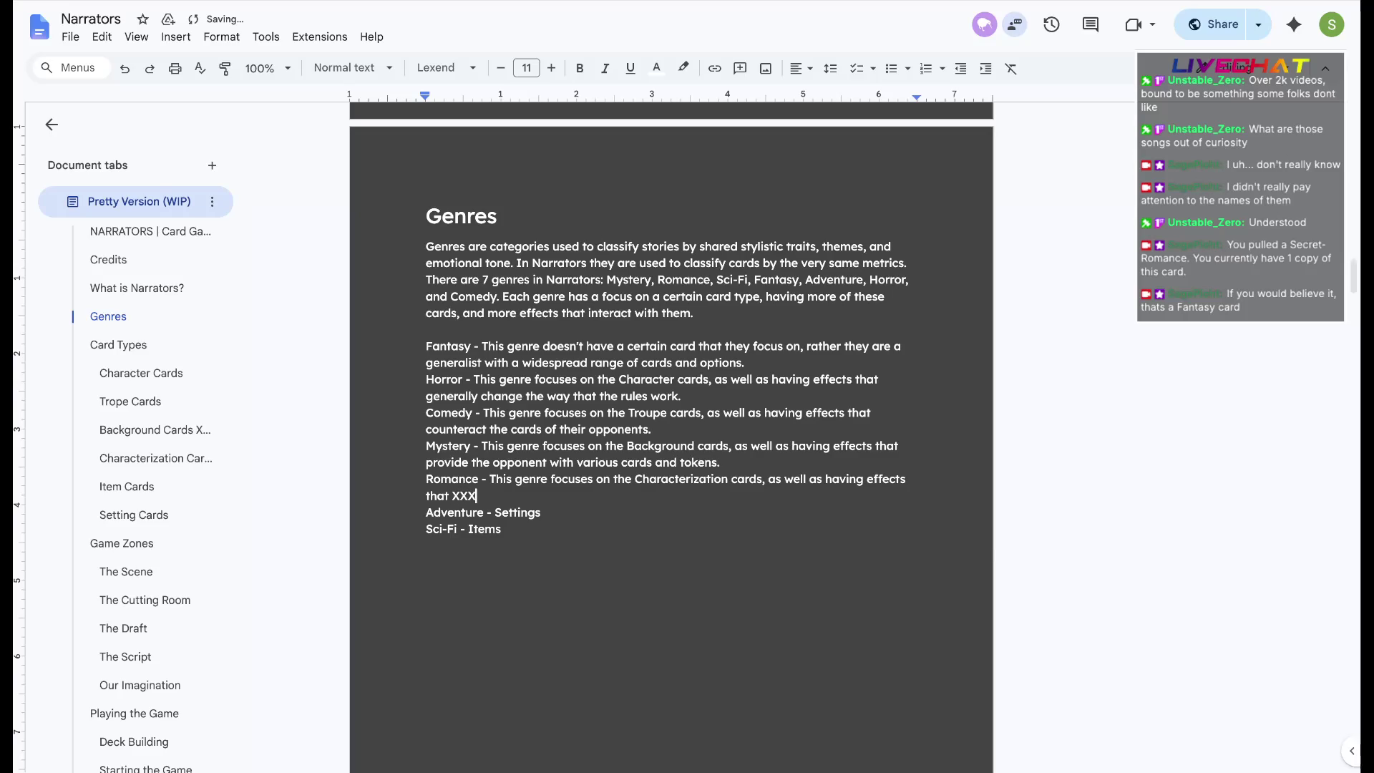
Bold Romance's XXX placeholder and clear Settings from the Adventure line
{"action": "key", "text": "shift+Left"}
{"action": "key", "text": "shift+Left"}
{"action": "key", "text": "shift+Left"}
{"action": "key", "text": "ctrl+b"}
{"action": "key", "text": "Right"}
{"action": "double_click", "coordinate": [519, 513]}
{"action": "key", "text": "BackSpace"}
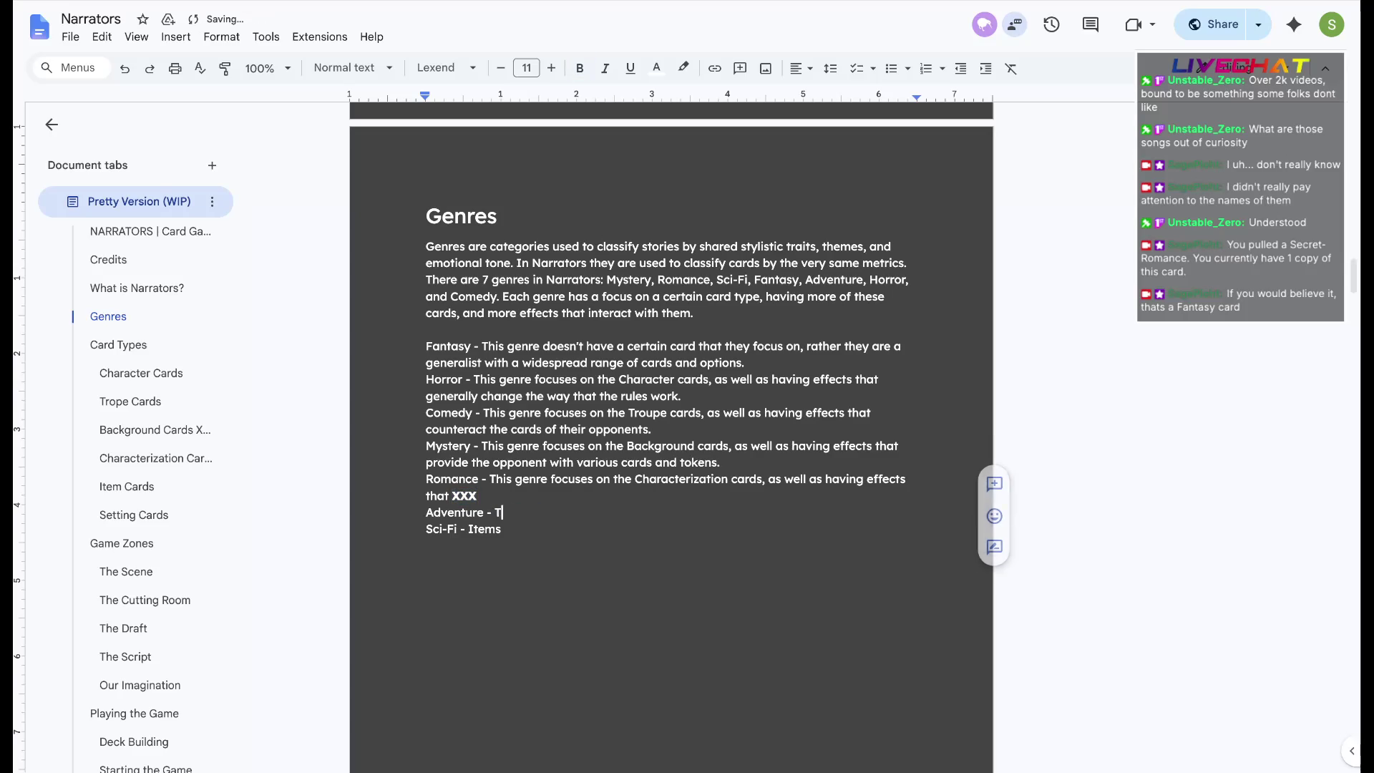
Copy the Romance description and paste it at the end of the Adventure line
{"action": "key", "text": "shift+Up"}
{"action": "key", "text": "shift+Up"}
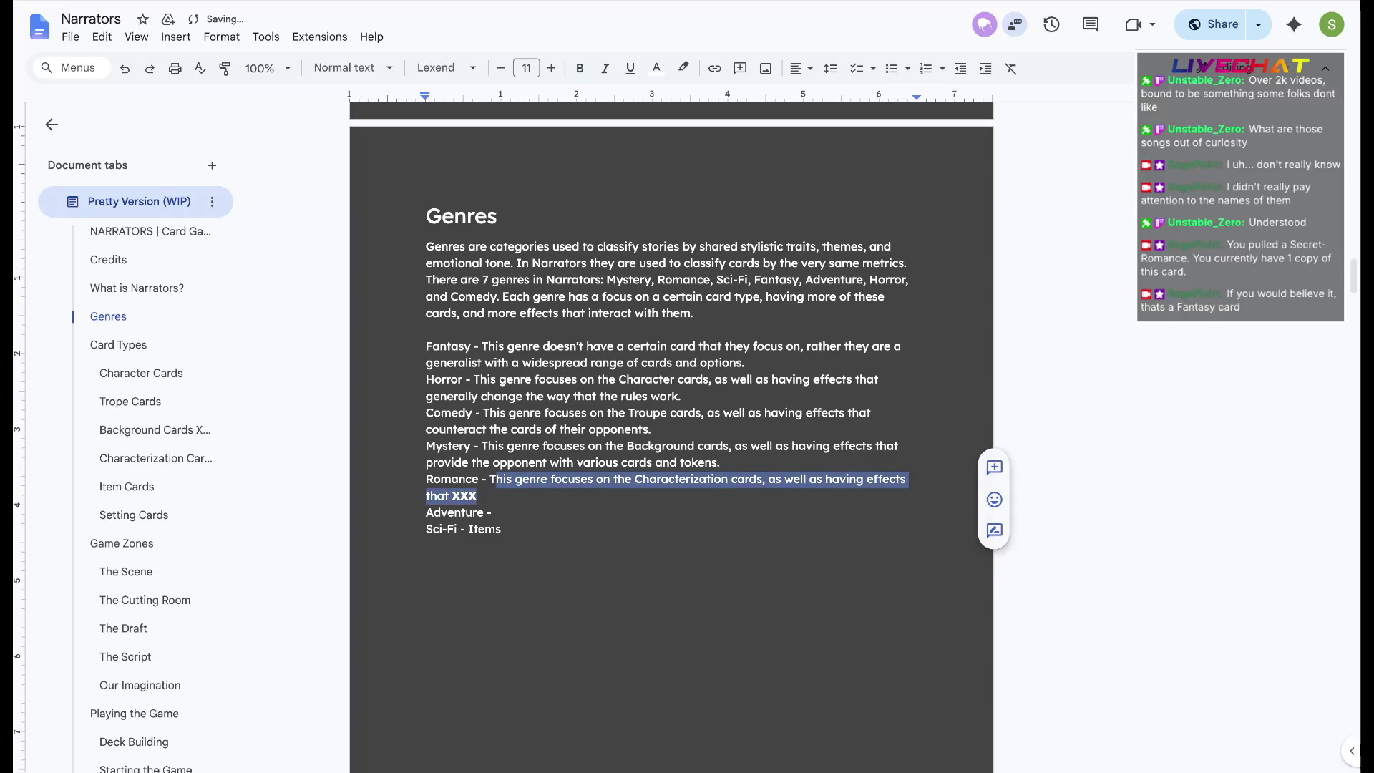
{"action": "key", "text": "shift+Left"}
{"action": "key", "text": "ctrl+c"}
{"action": "key", "text": "Down"}
{"action": "key", "text": "End"}
{"action": "key", "text": "ctrl+v"}
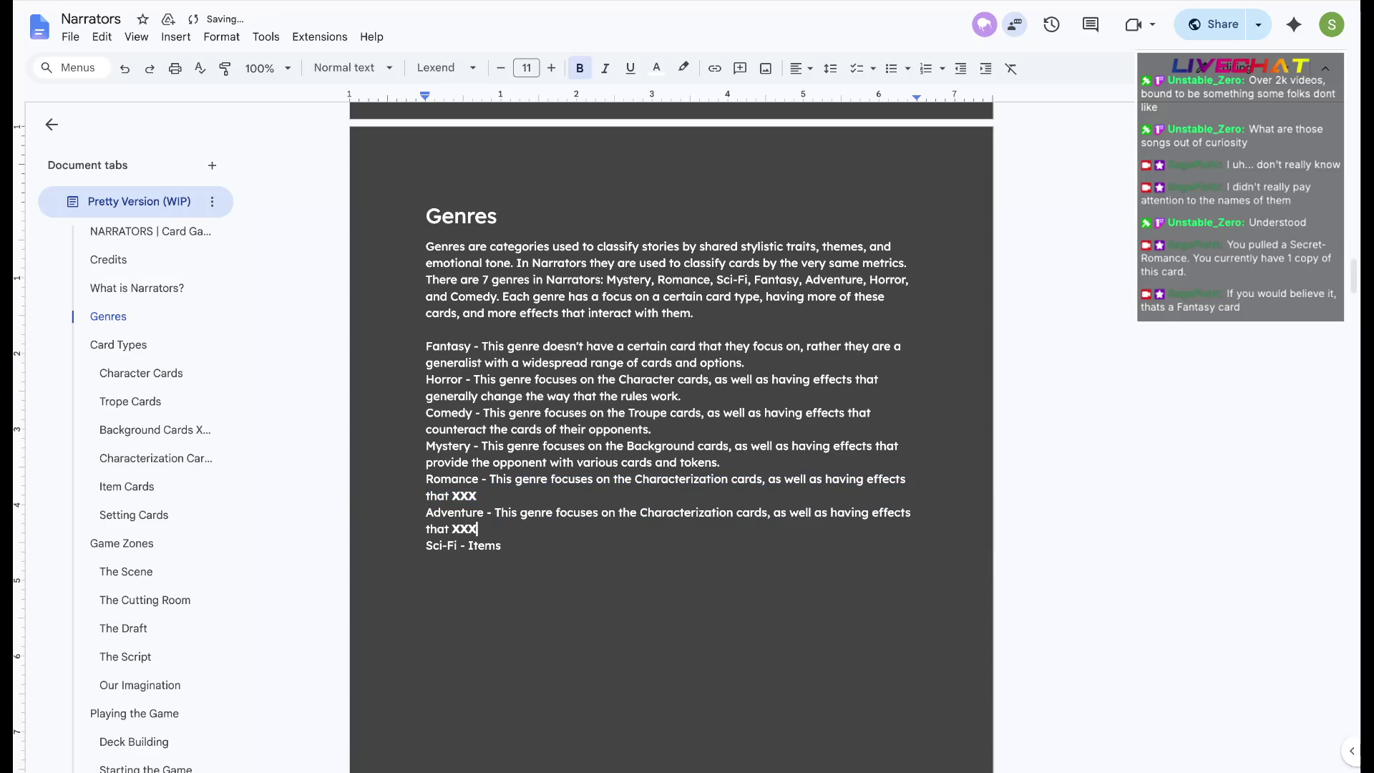
Adapt Adventure's pasted sentence, then paste it over Sci-Fi's Items and make it about Item cards
{"action": "double_click", "coordinate": [679, 512]}
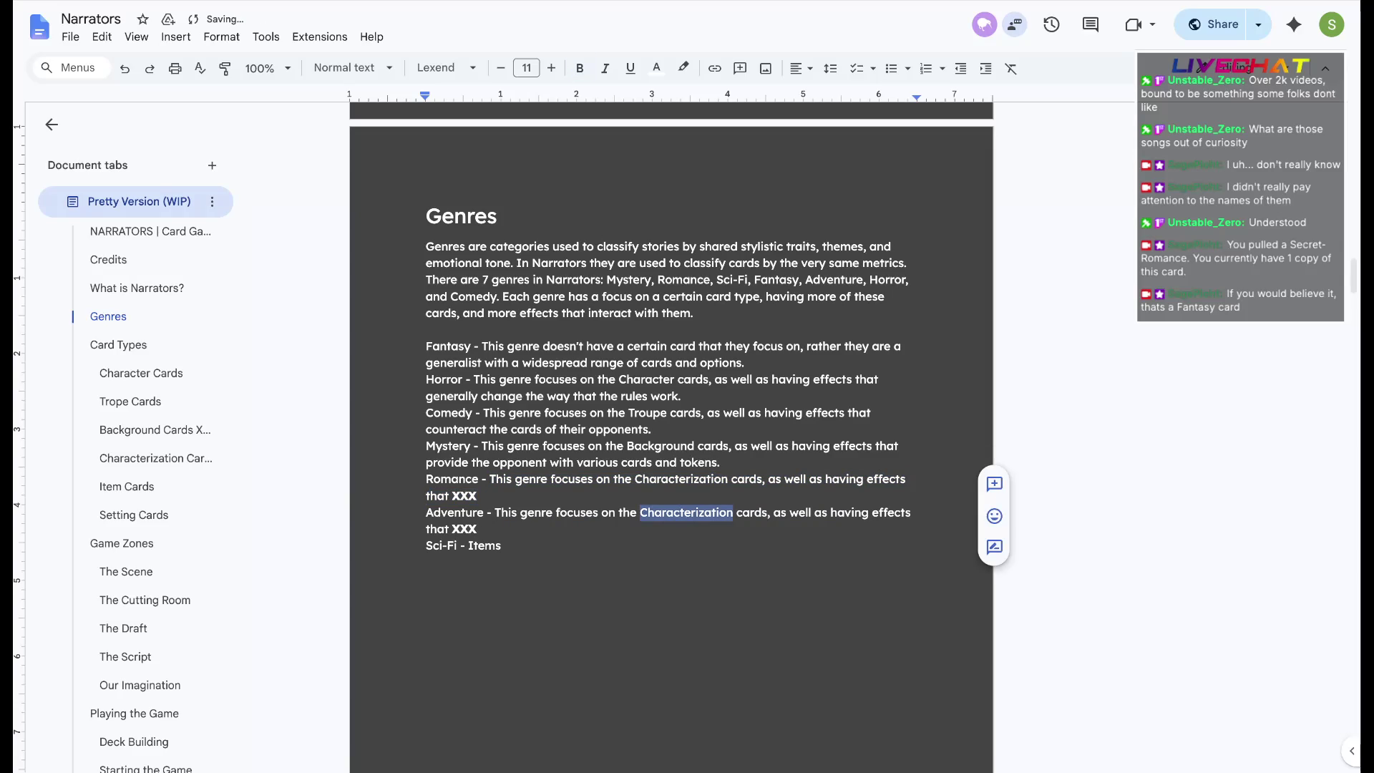
{"action": "type", "text": "Setting"}
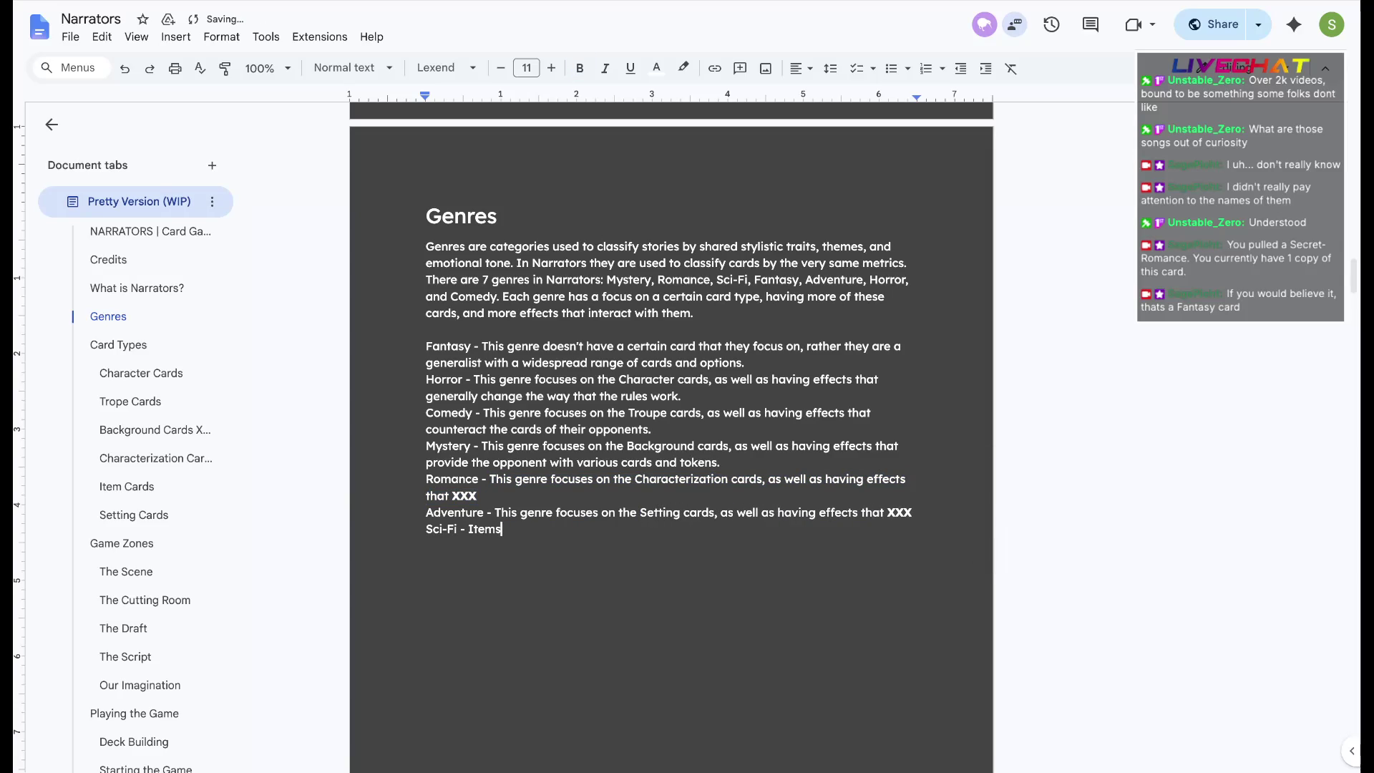
{"action": "double_click", "coordinate": [485, 528]}
{"action": "key", "text": "ctrl+v"}
{"action": "double_click", "coordinate": [659, 529]}
{"action": "type", "text": "Item"}
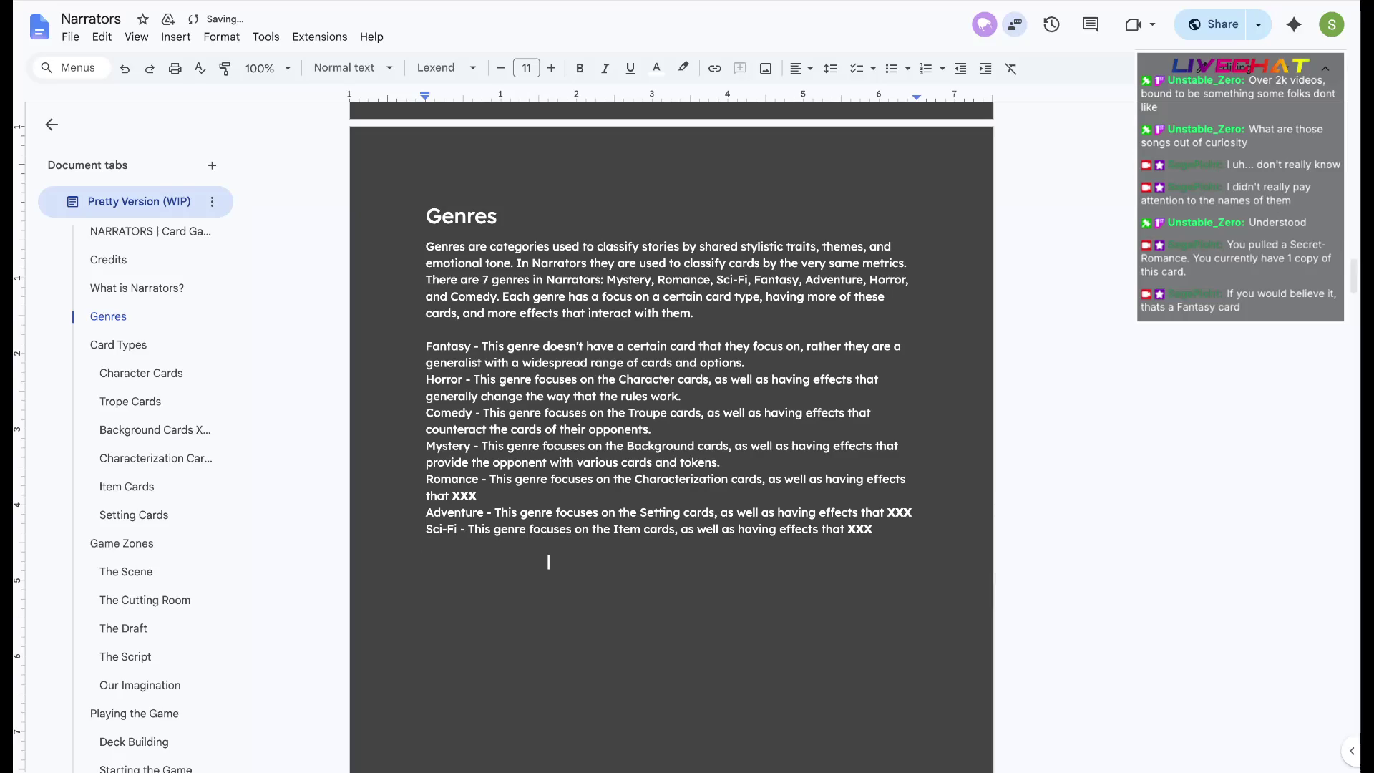
{"action": "scroll", "coordinate": [548, 569], "scroll_direction": "up", "scroll_amount": 1}
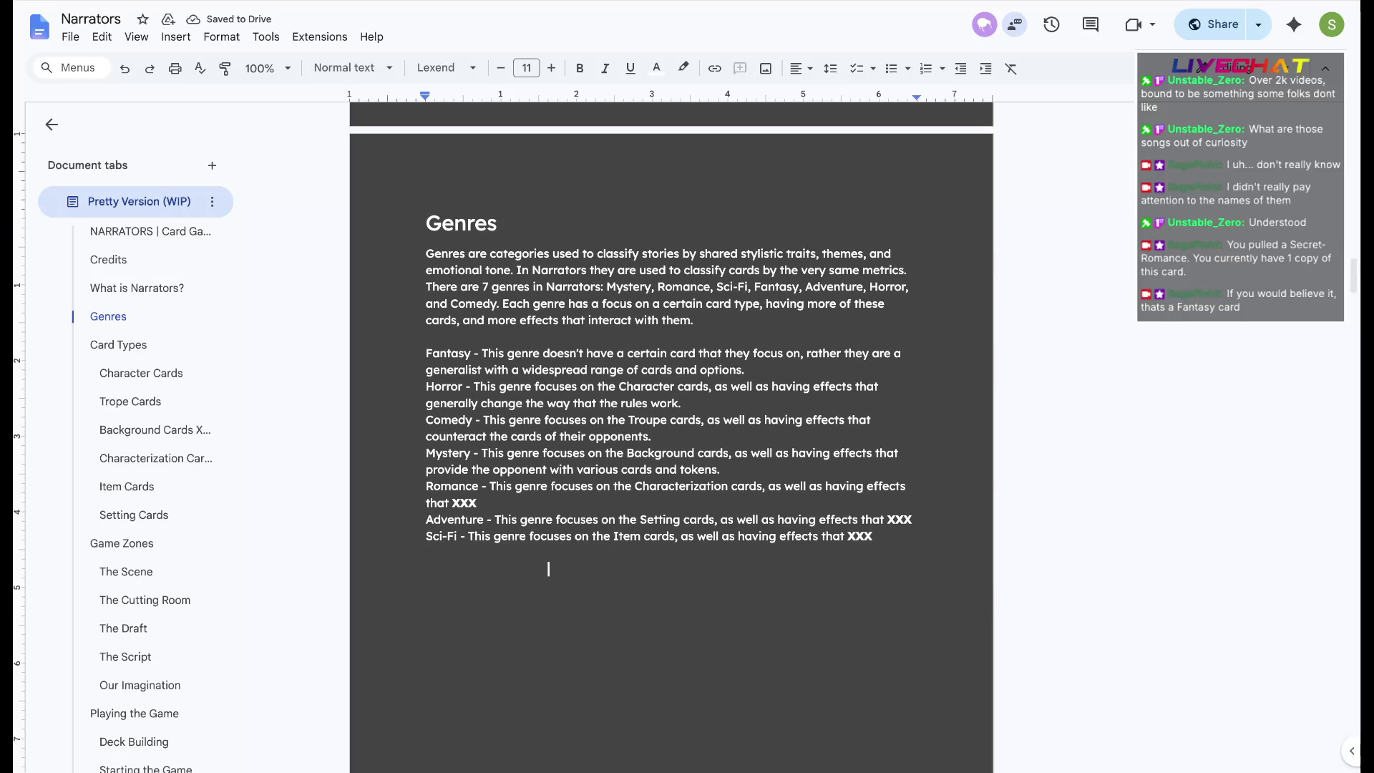
{"action": "key", "text": "Return"}
{"action": "key", "text": "Return"}
Make the word Fantasy a Heading 2
{"action": "key", "text": "Up"}
{"action": "key", "text": "Up"}
{"action": "key", "text": "Up"}
{"action": "key", "text": "Return"}
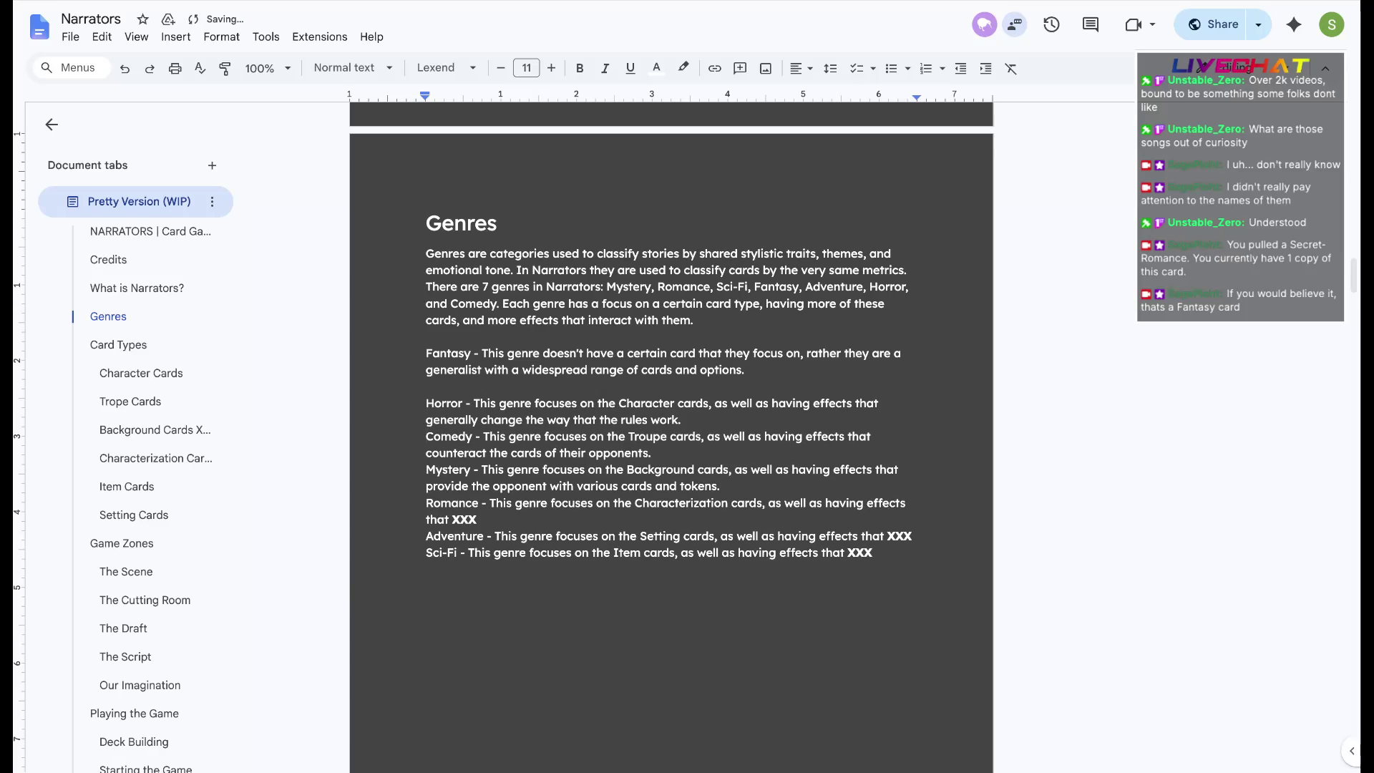
{"action": "key", "text": "Up"}
{"action": "key", "text": "Up"}
{"action": "key", "text": "BackSpace"}
{"action": "double_click", "coordinate": [448, 353]}
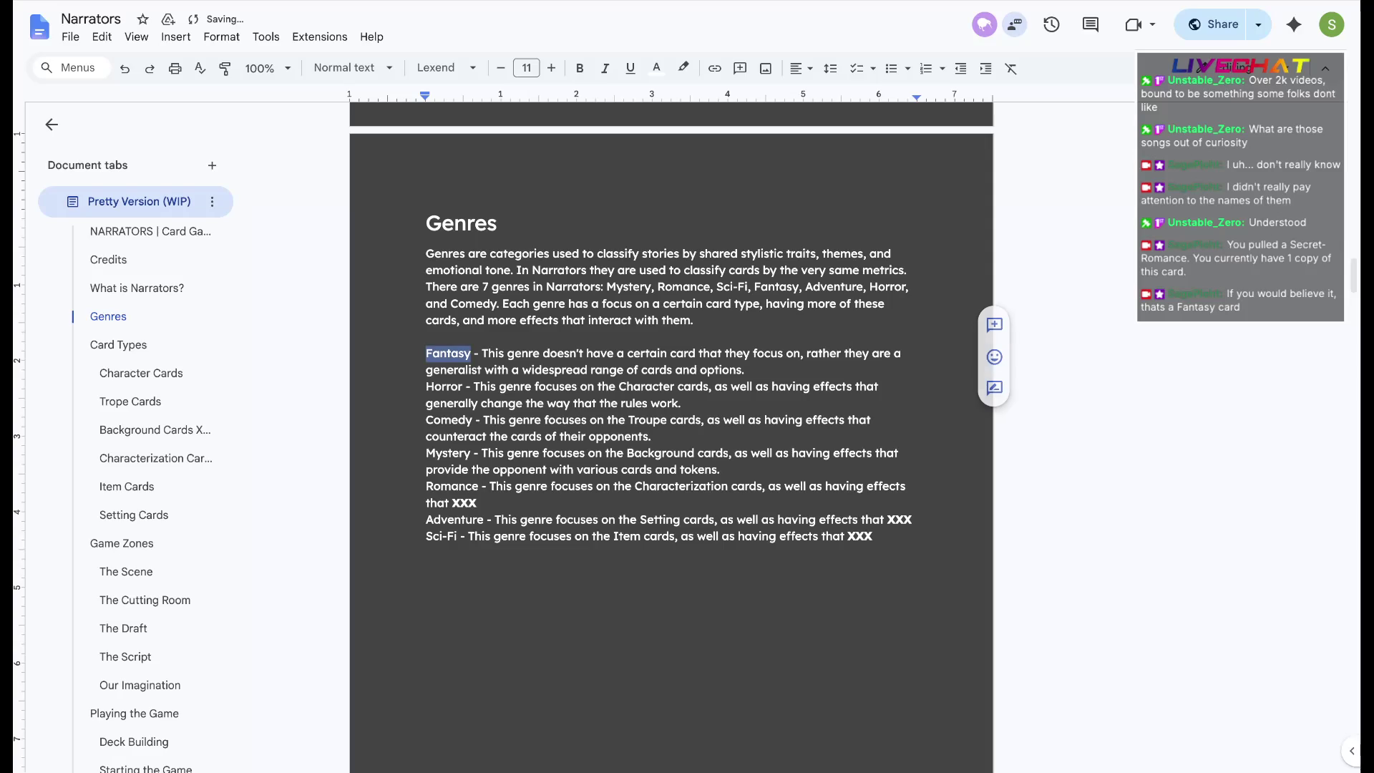
{"action": "left_click", "coordinate": [446, 68]}
{"action": "left_click", "coordinate": [353, 68]}
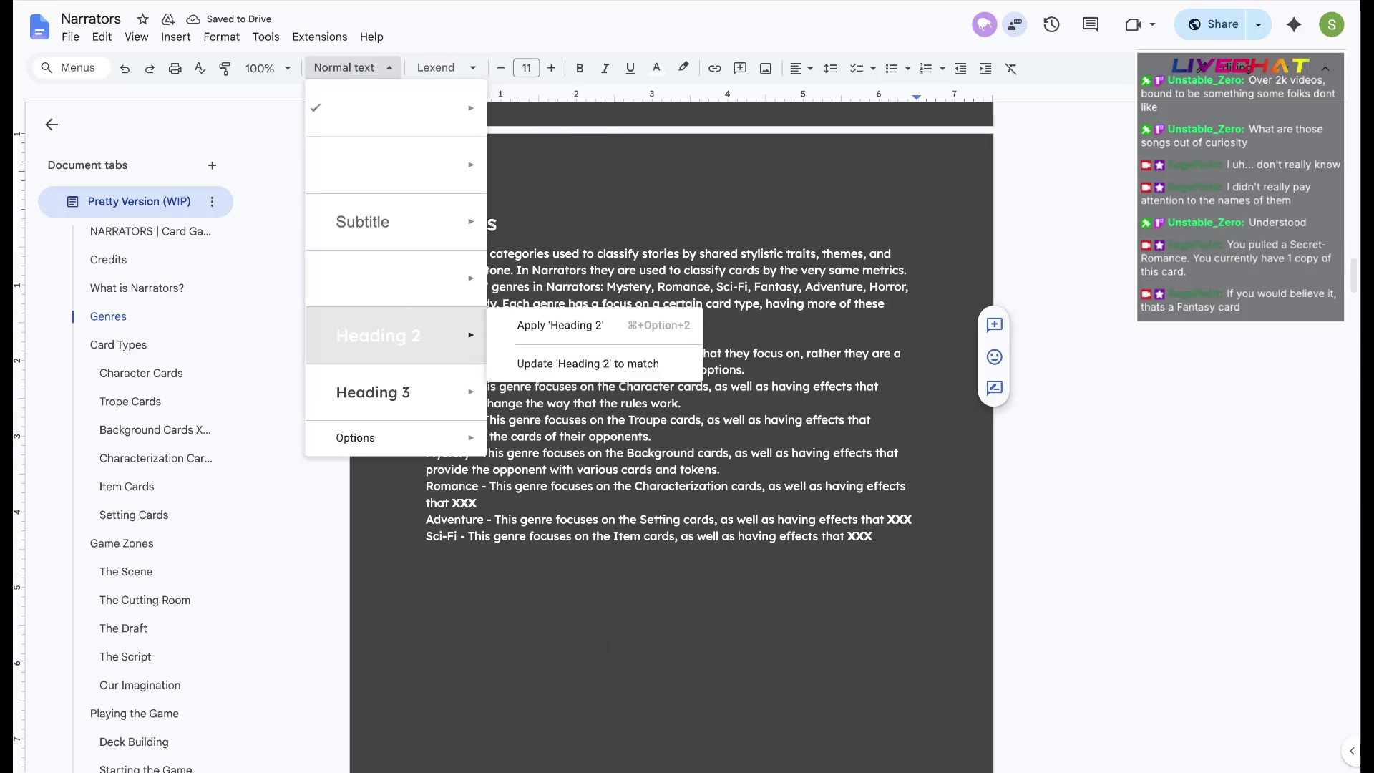
{"action": "left_click", "coordinate": [553, 326]}
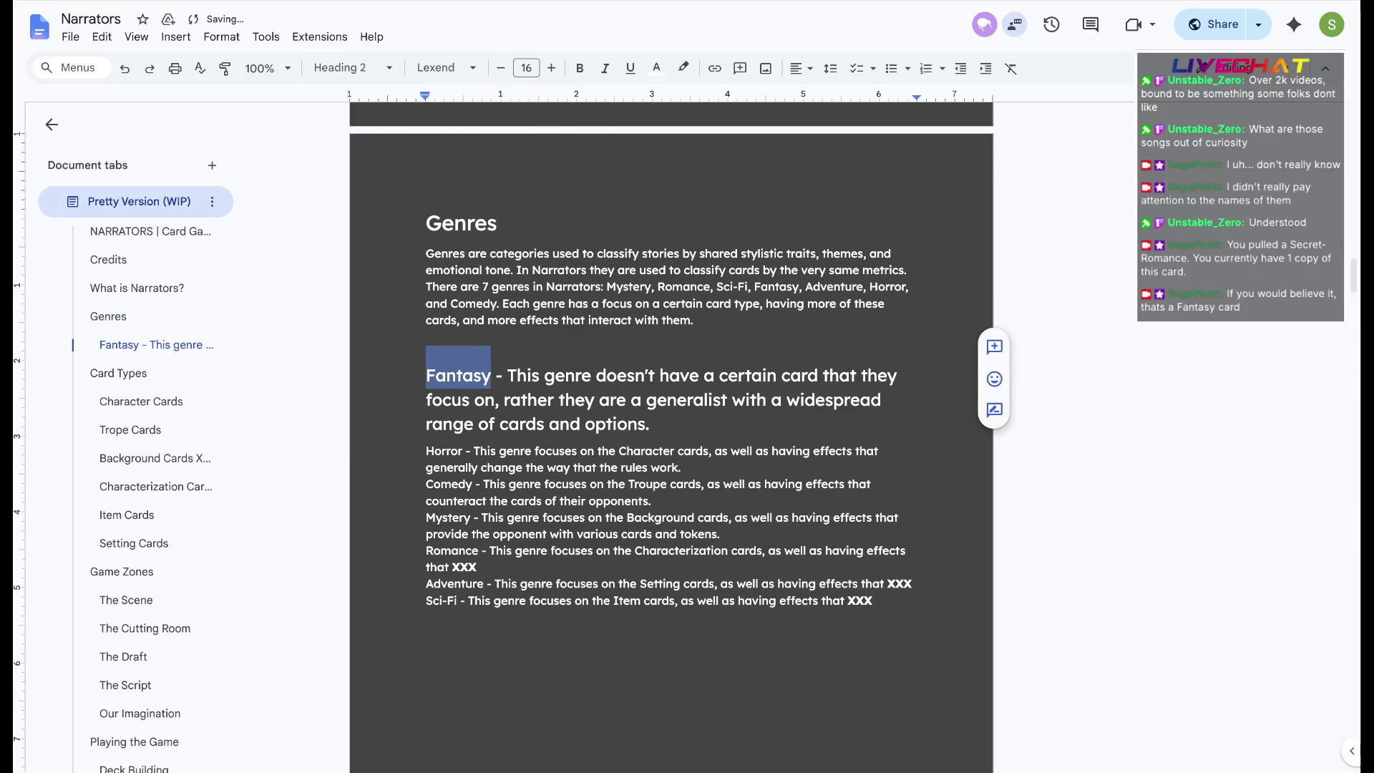
Drop the dash after Fantasy and put its description on its own line as Normal text
{"action": "key", "text": "Right"}
{"action": "key", "text": "Delete"}
{"action": "key", "text": "Delete"}
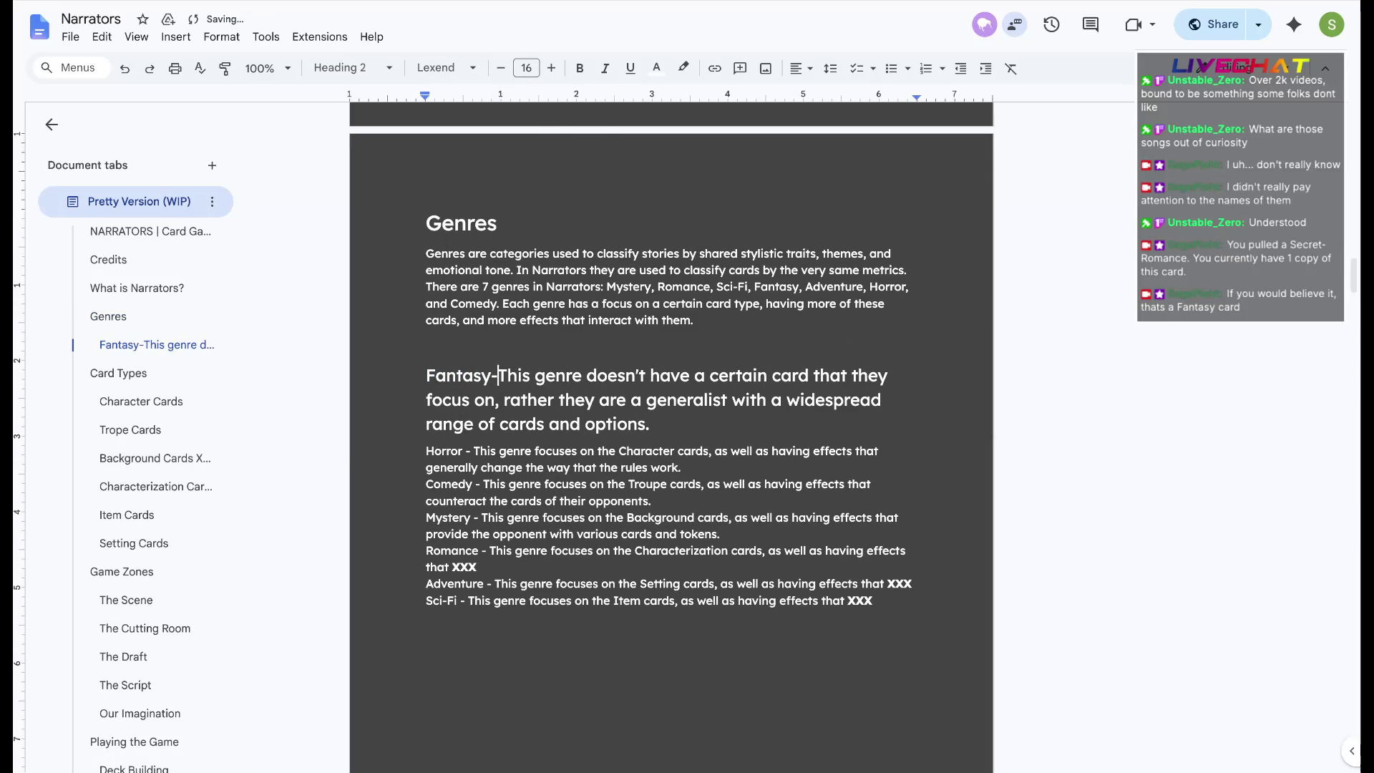
{"action": "key", "text": "Delete"}
{"action": "key", "text": "Return"}
{"action": "triple_click", "coordinate": [644, 443]}
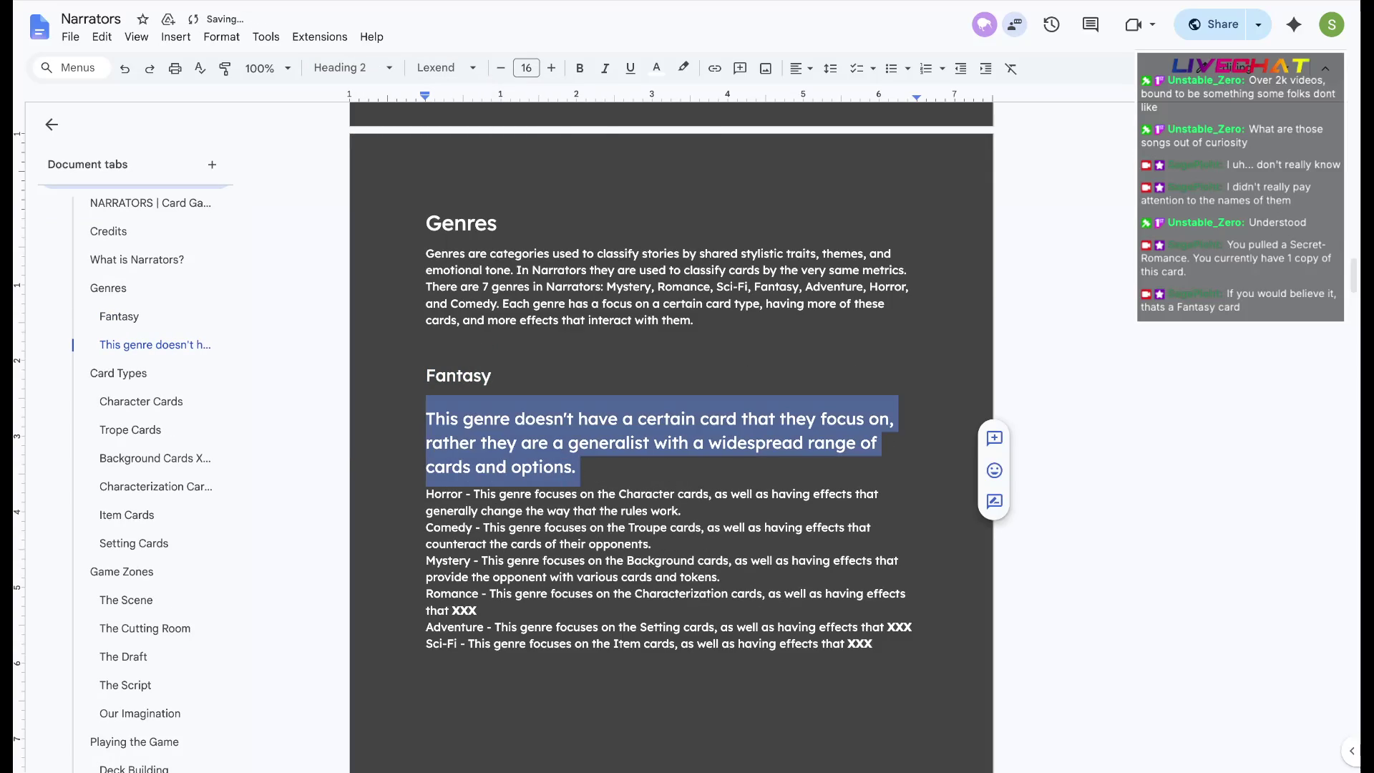
{"action": "left_click", "coordinate": [351, 67]}
{"action": "left_click", "coordinate": [371, 108]}
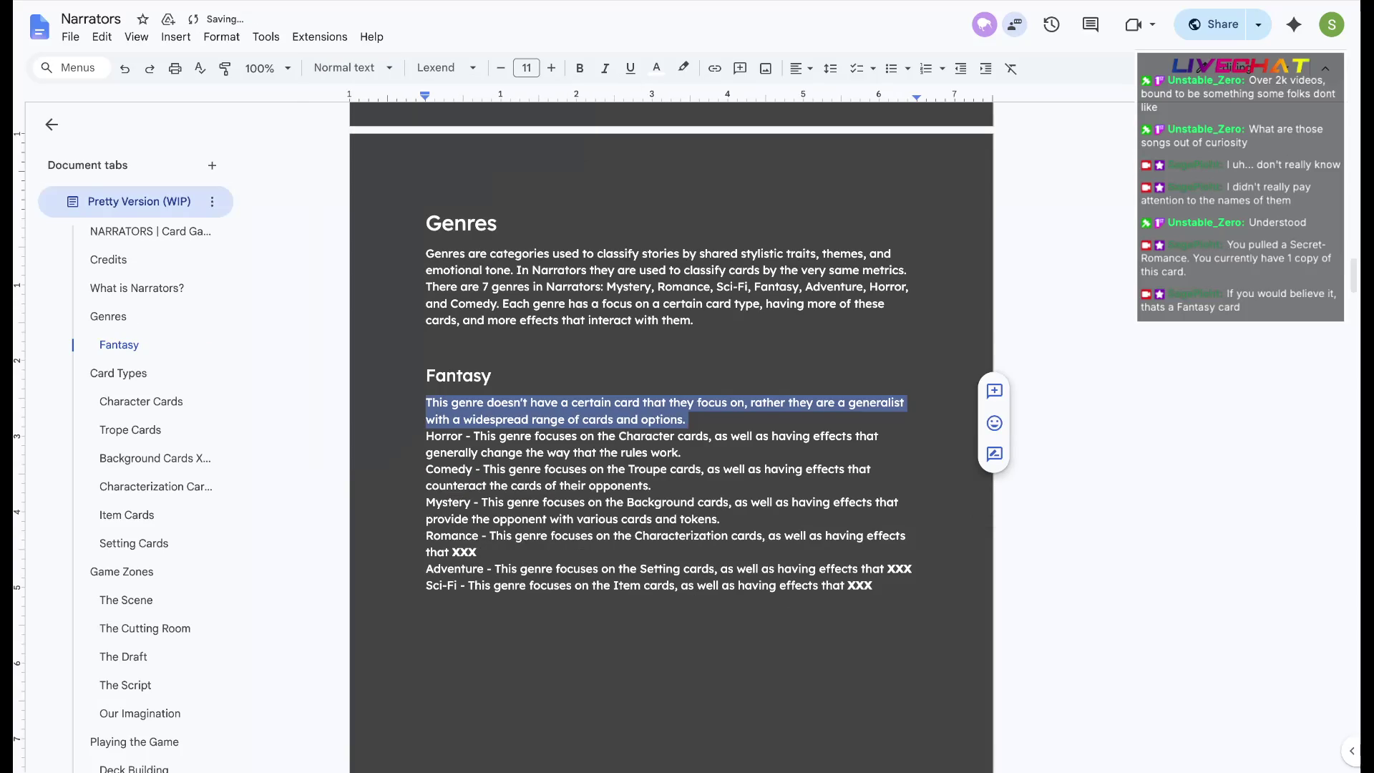
{"action": "left_click", "coordinate": [687, 420]}
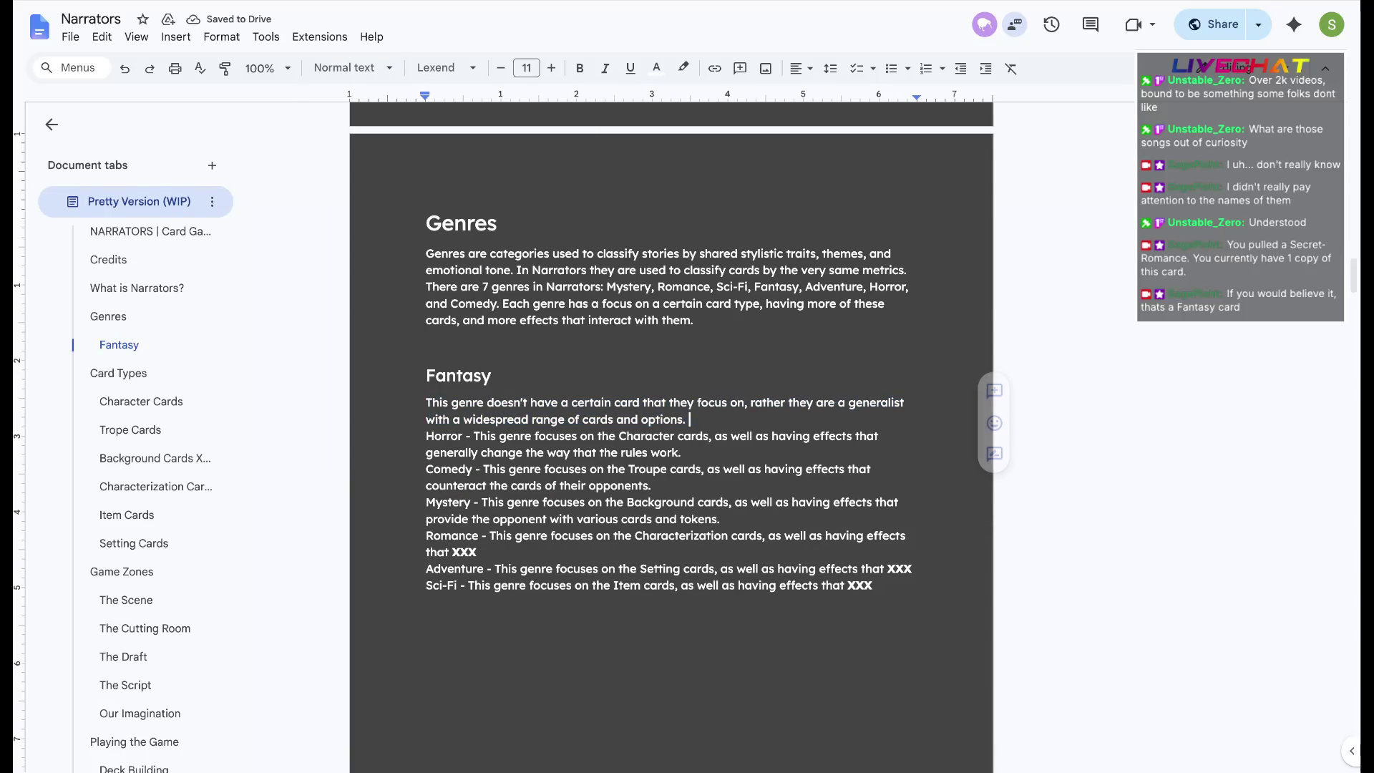
{"action": "left_click", "coordinate": [475, 436]}
Remove the dashes after Horror, Comedy and Mystery and move their descriptions to new lines
{"action": "key", "text": "BackSpace"}
{"action": "key", "text": "BackSpace"}
{"action": "key", "text": "BackSpace"}
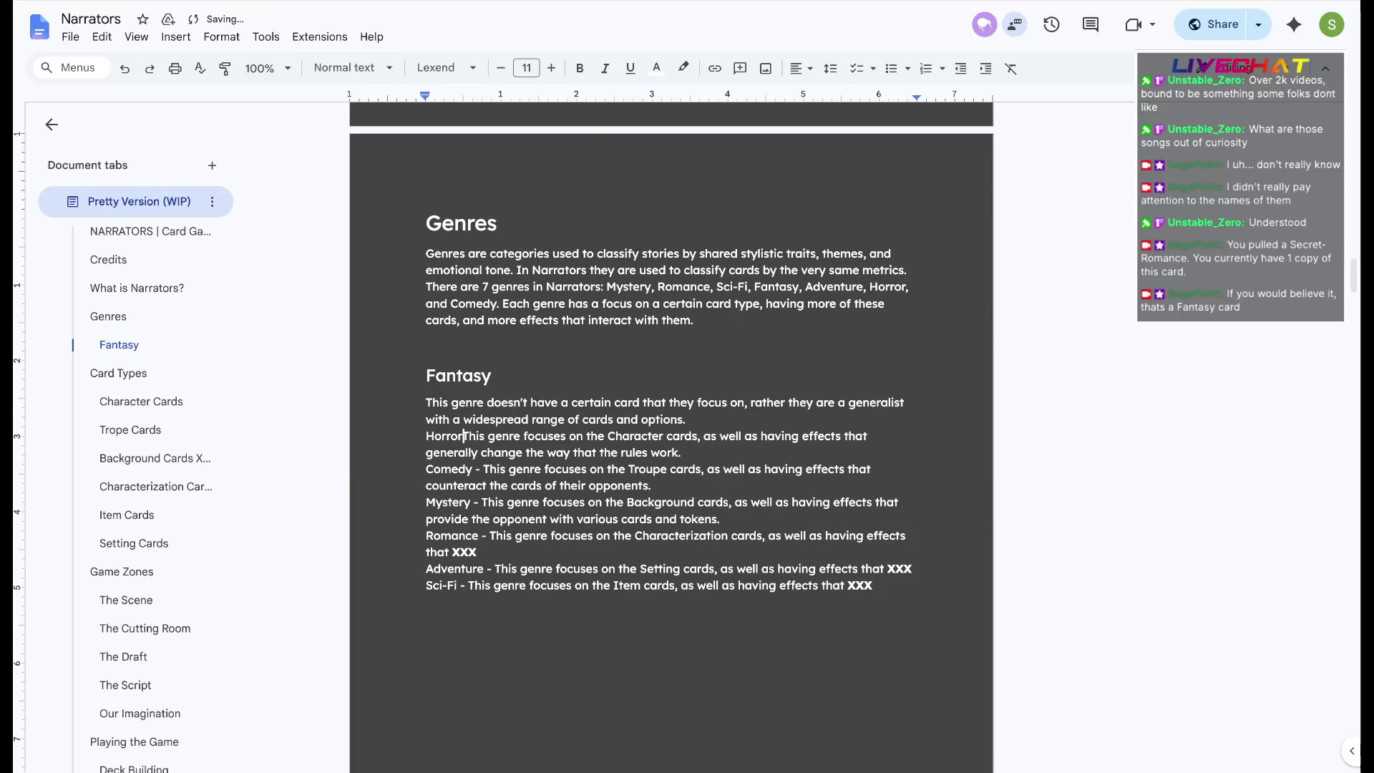
{"action": "key", "text": "Return"}
{"action": "key", "text": "BackSpace"}
{"action": "key", "text": "BackSpace"}
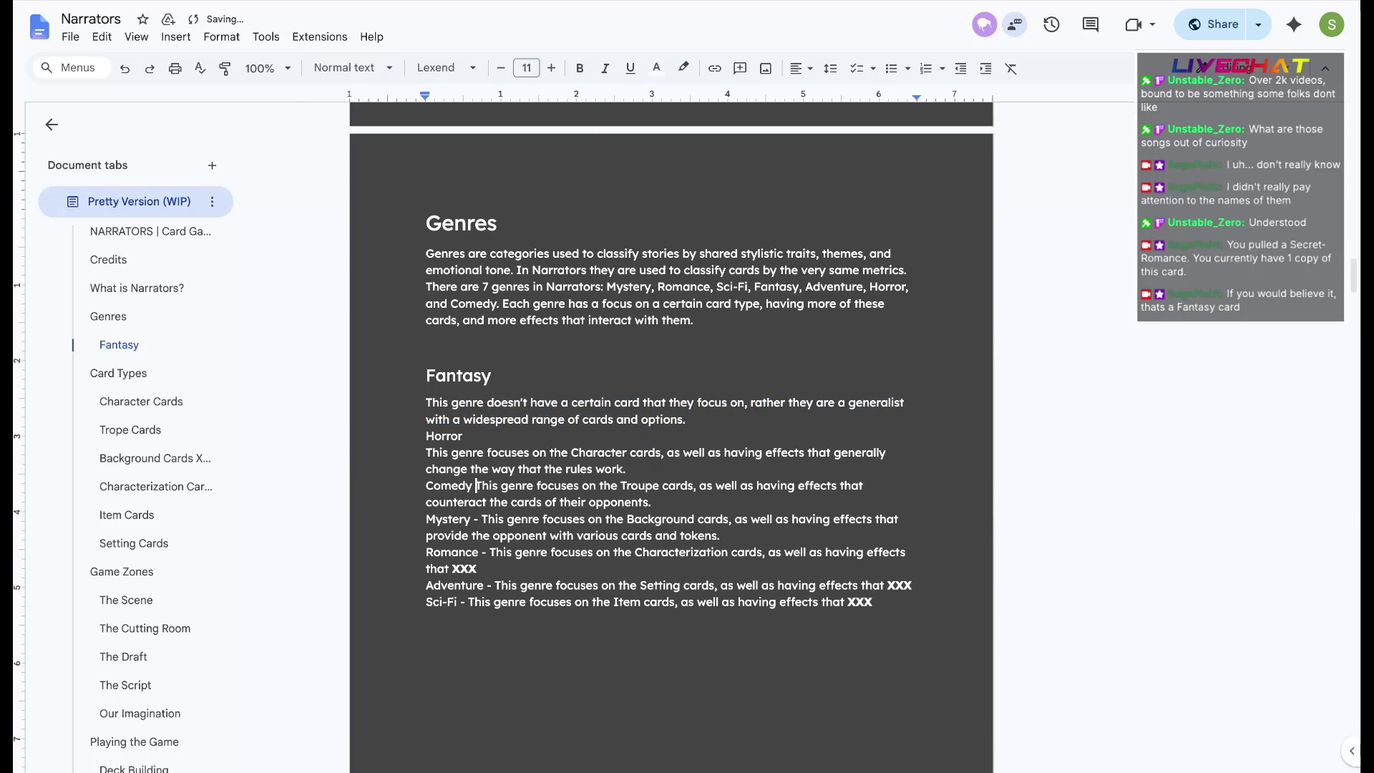
{"action": "key", "text": "BackSpace"}
{"action": "key", "text": "Return"}
{"action": "key", "text": "BackSpace"}
{"action": "key", "text": "BackSpace"}
{"action": "key", "text": "BackSpace"}
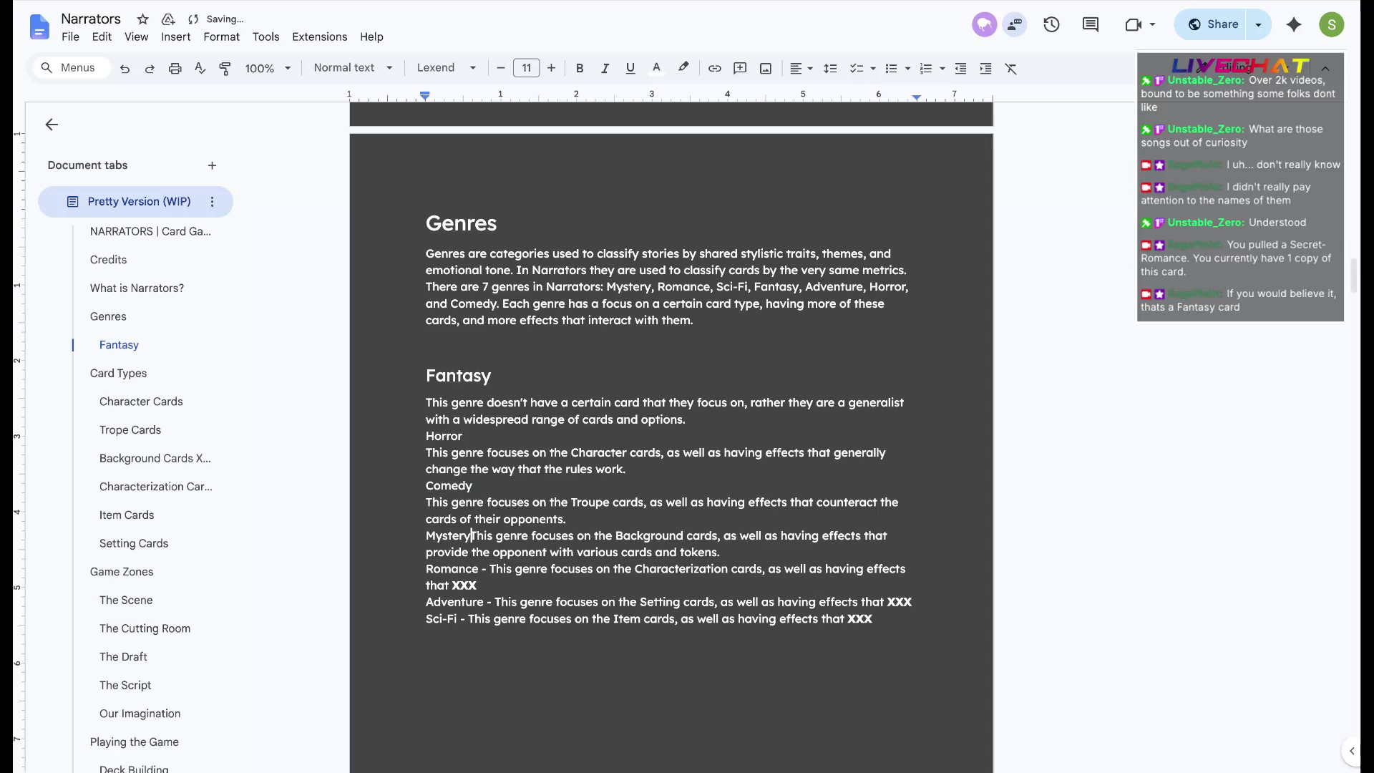
{"action": "key", "text": "Return"}
Do the same for Romance and Adventure, leaving each name alone above its description
{"action": "key", "text": "BackSpace"}
{"action": "key", "text": "BackSpace"}
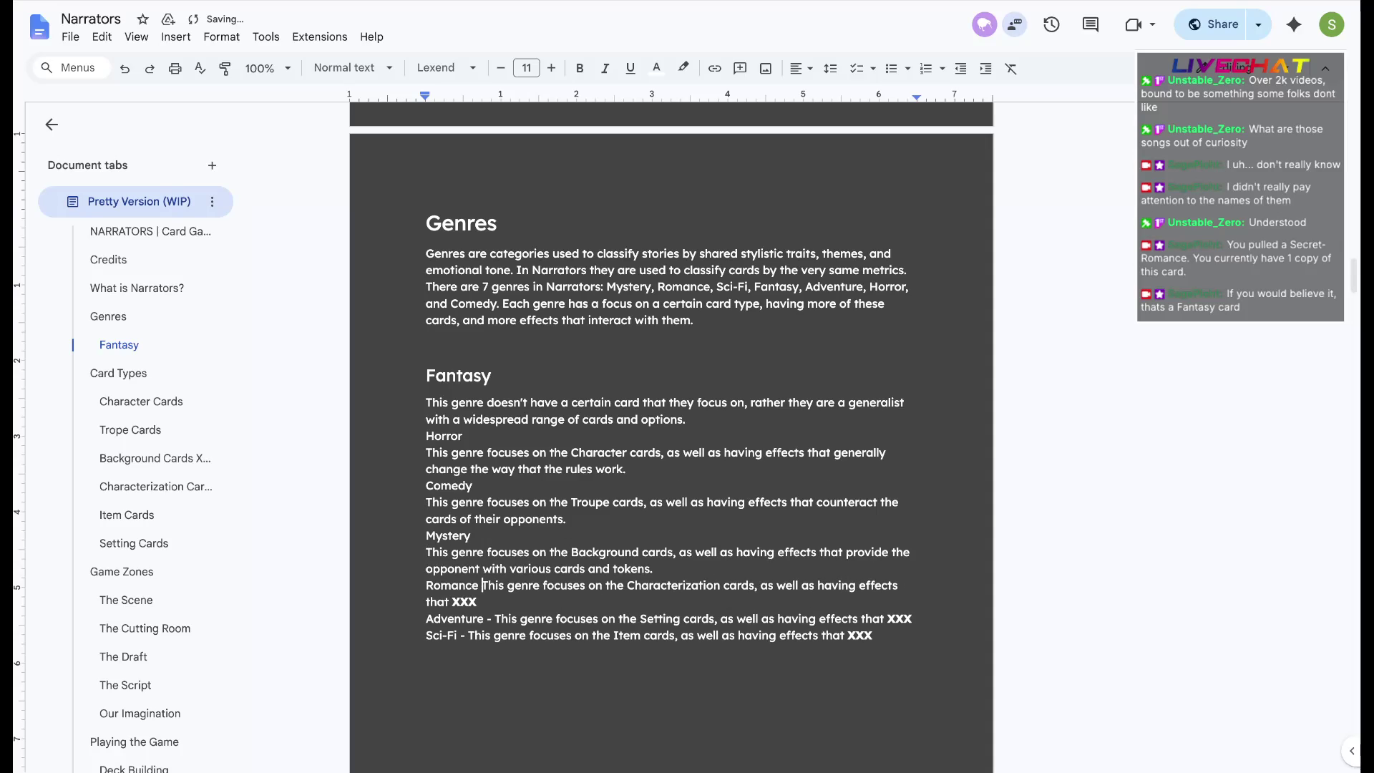
{"action": "key", "text": "BackSpace"}
{"action": "key", "text": "Return"}
{"action": "key", "text": "BackSpace"}
{"action": "key", "text": "BackSpace"}
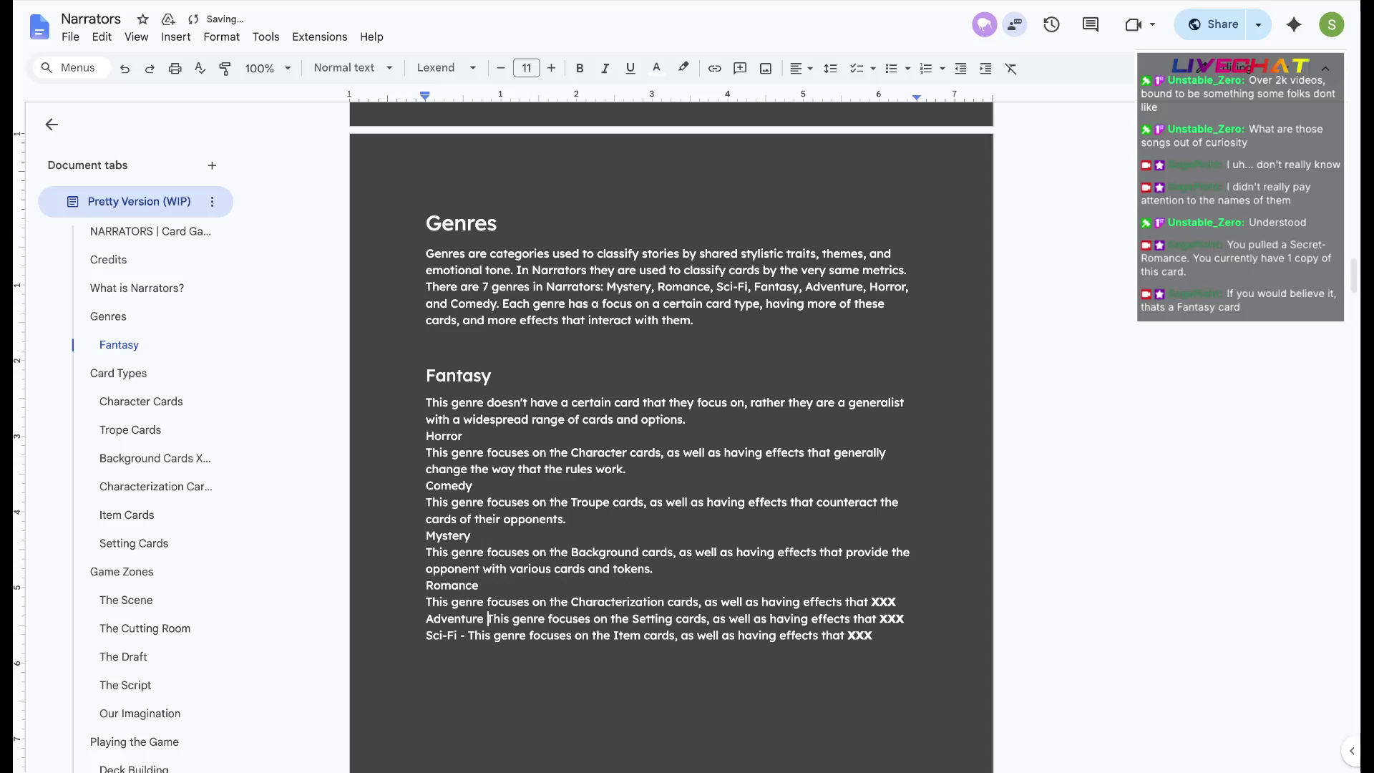
{"action": "key", "text": "BackSpace"}
{"action": "key", "text": "Return"}
{"action": "double_click", "coordinate": [444, 436]}
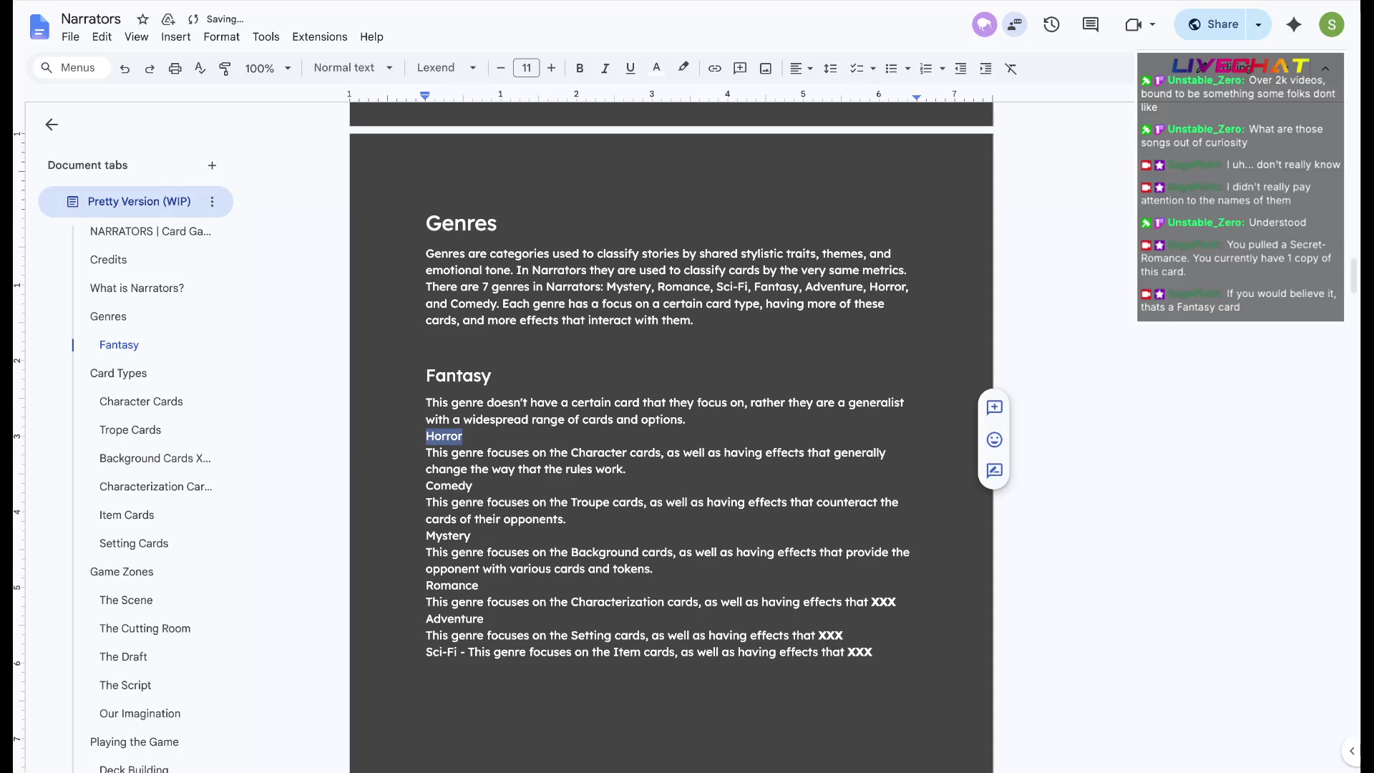
Make Horror, Comedy and Mystery Heading 2 subheadings
{"action": "left_click", "coordinate": [349, 68]}
{"action": "left_click", "coordinate": [378, 336]}
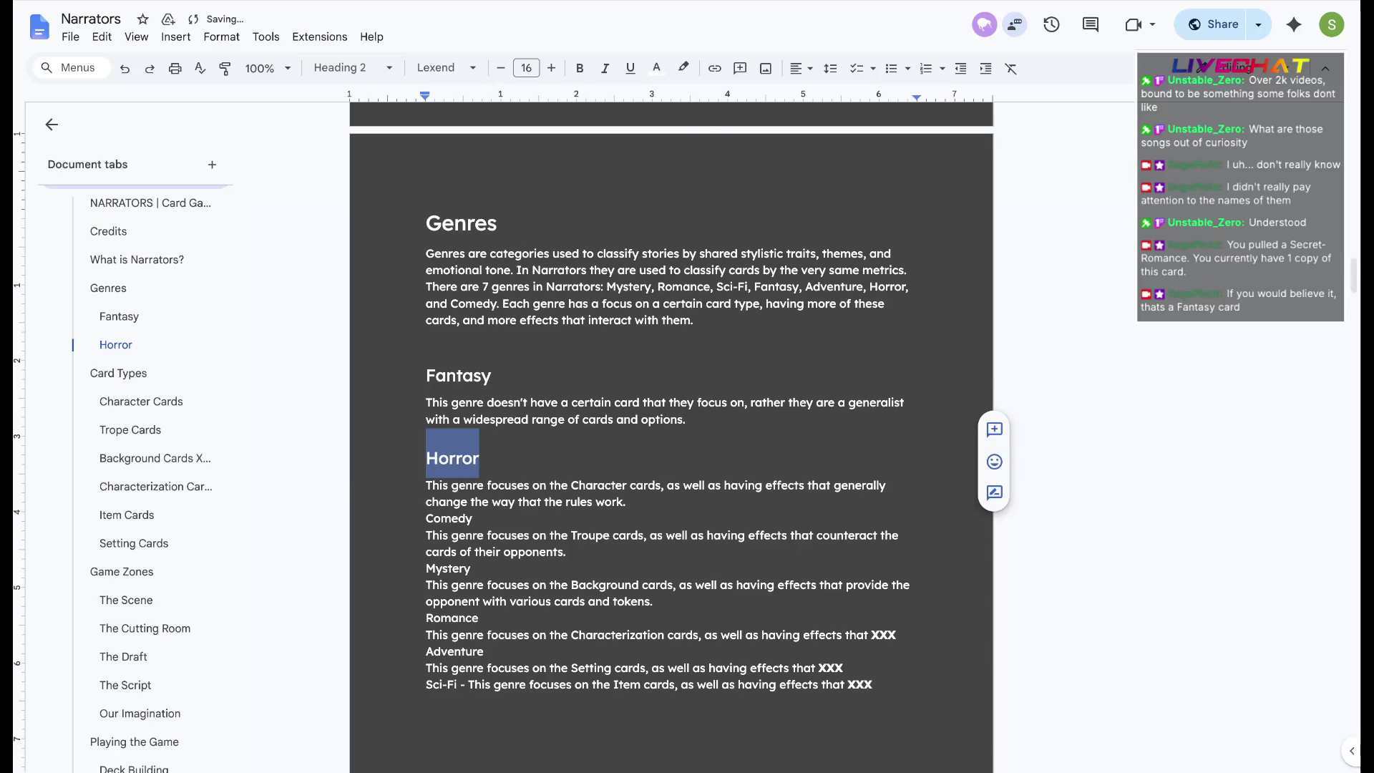
{"action": "double_click", "coordinate": [448, 517]}
{"action": "left_click", "coordinate": [349, 68]}
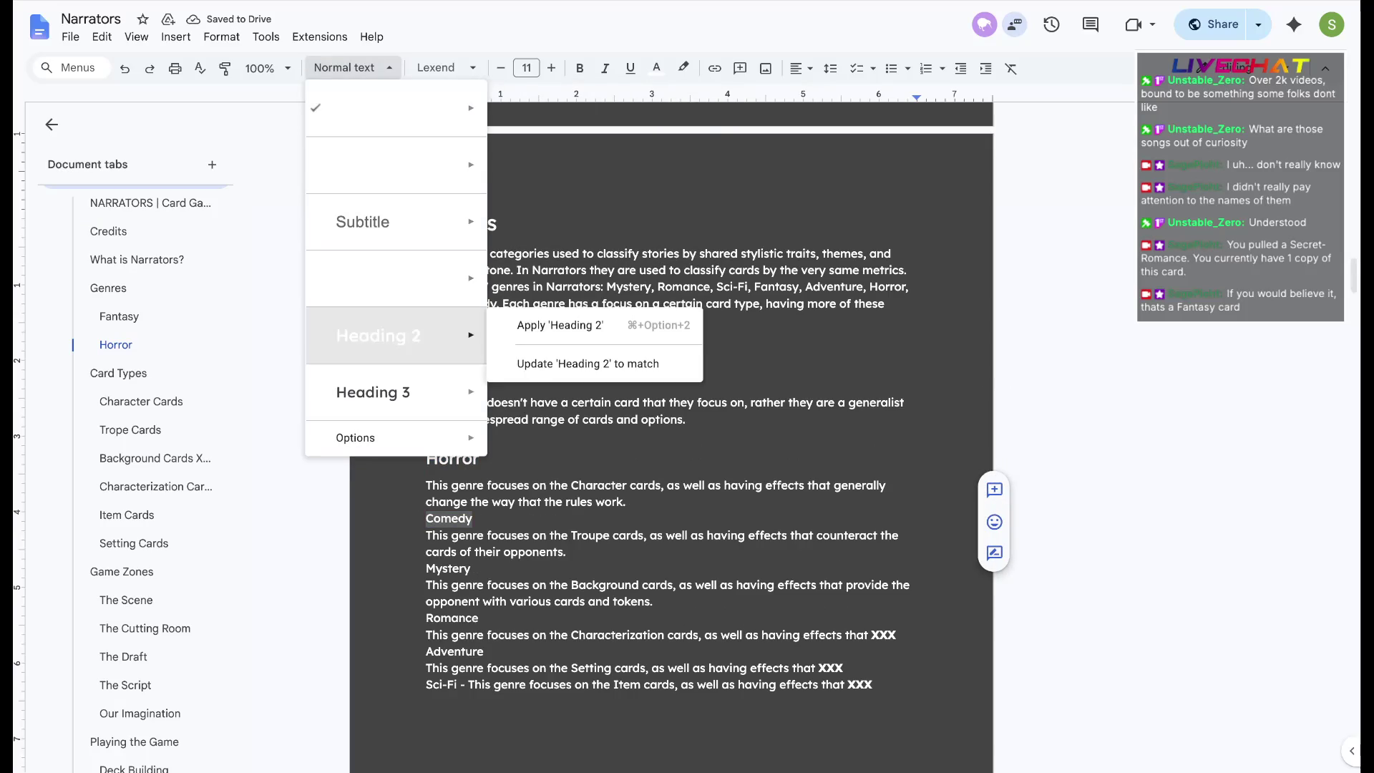
{"action": "left_click", "coordinate": [378, 334]}
{"action": "double_click", "coordinate": [448, 602]}
{"action": "left_click", "coordinate": [350, 68]}
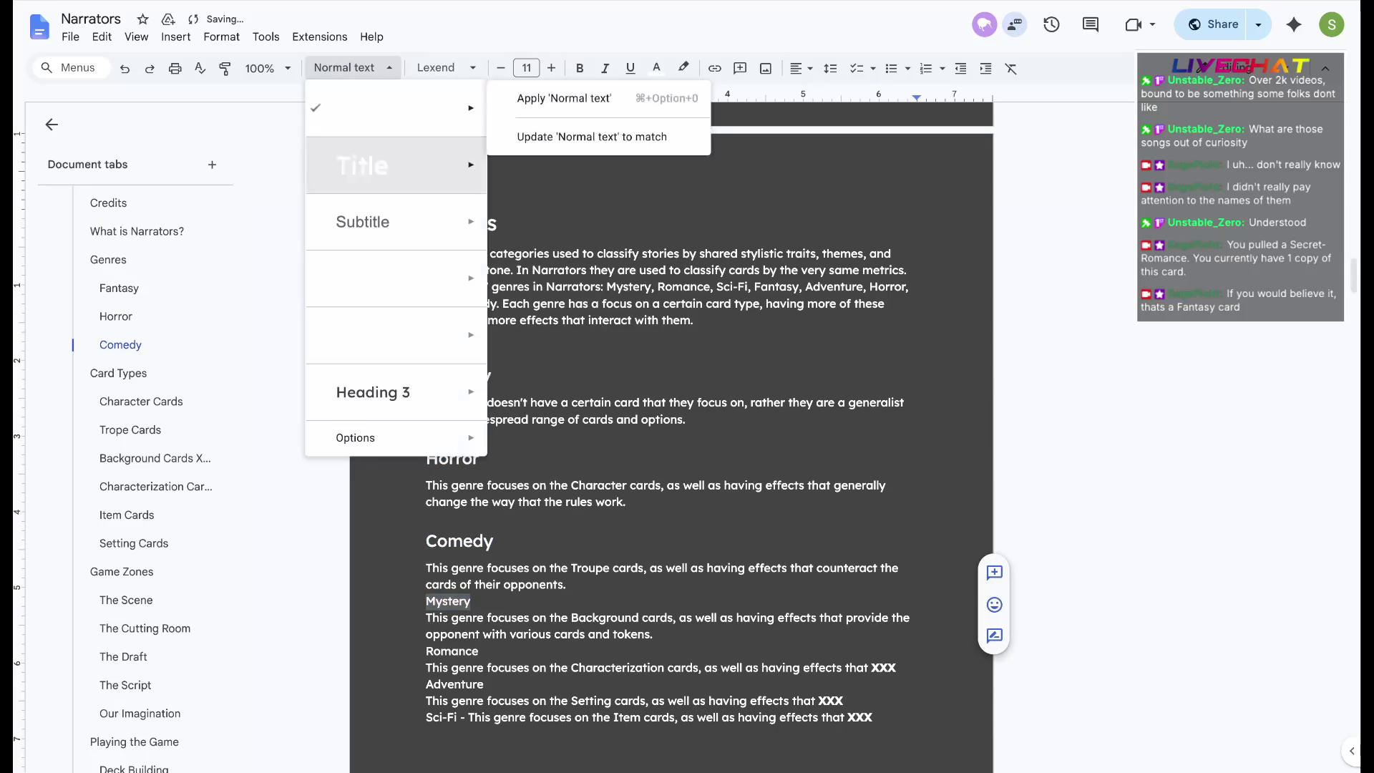
{"action": "left_click", "coordinate": [378, 334]}
Make Romance and Adventure Heading 2 subheadings as well
{"action": "double_click", "coordinate": [452, 684]}
{"action": "left_click", "coordinate": [349, 67]}
{"action": "left_click", "coordinate": [379, 333]}
{"action": "scroll", "coordinate": [672, 430], "scroll_direction": "down", "scroll_amount": 2}
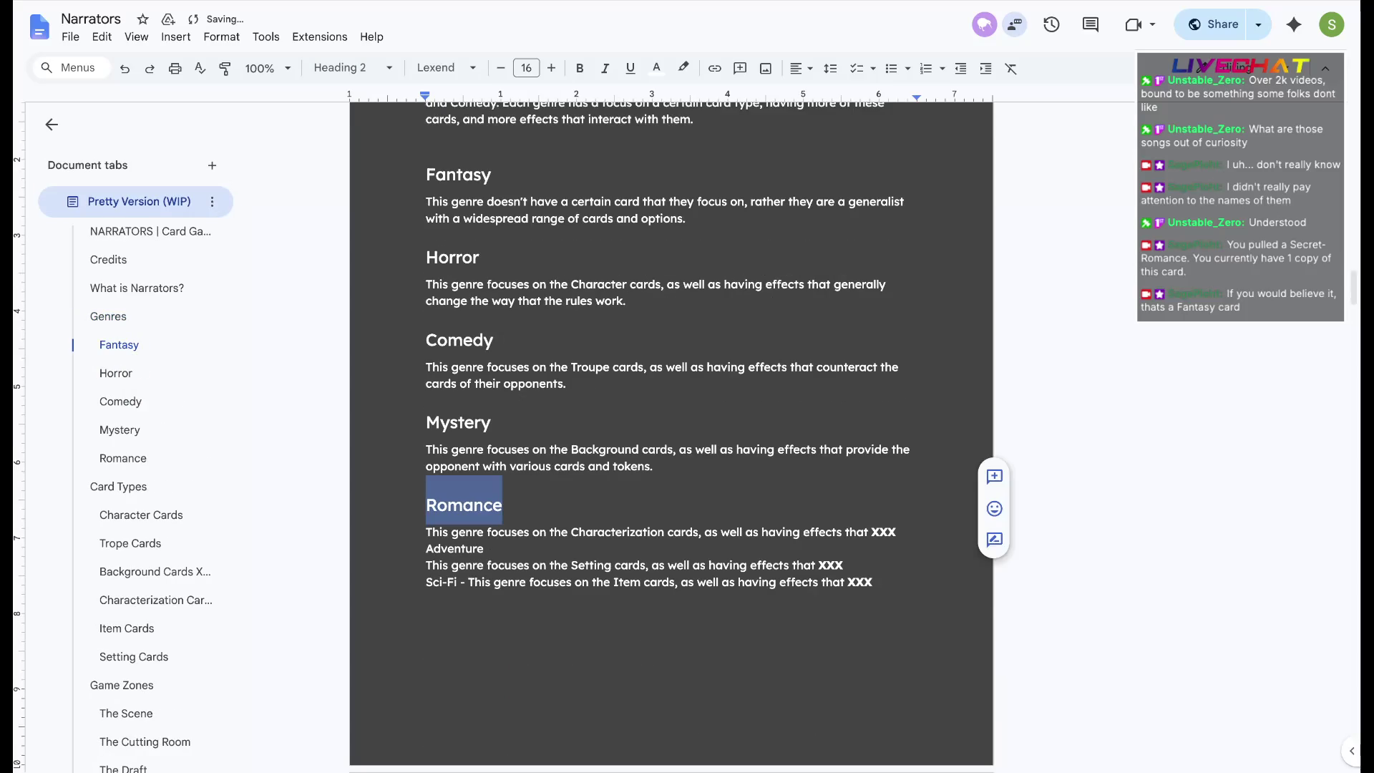
{"action": "double_click", "coordinate": [454, 547]}
{"action": "left_click", "coordinate": [349, 68]}
{"action": "left_click", "coordinate": [378, 335]}
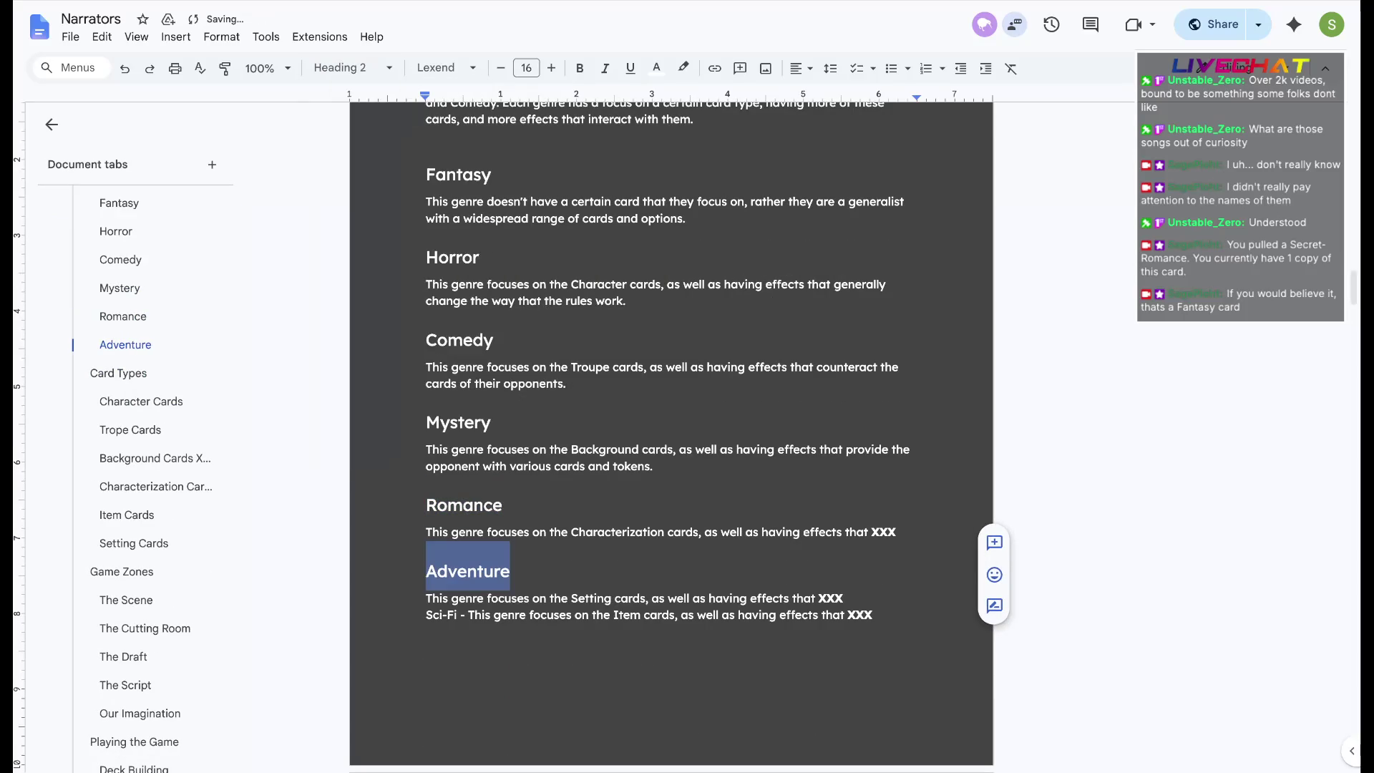
{"action": "left_click", "coordinate": [454, 451]}
{"action": "scroll", "coordinate": [454, 452], "scroll_direction": "up", "scroll_amount": 3}
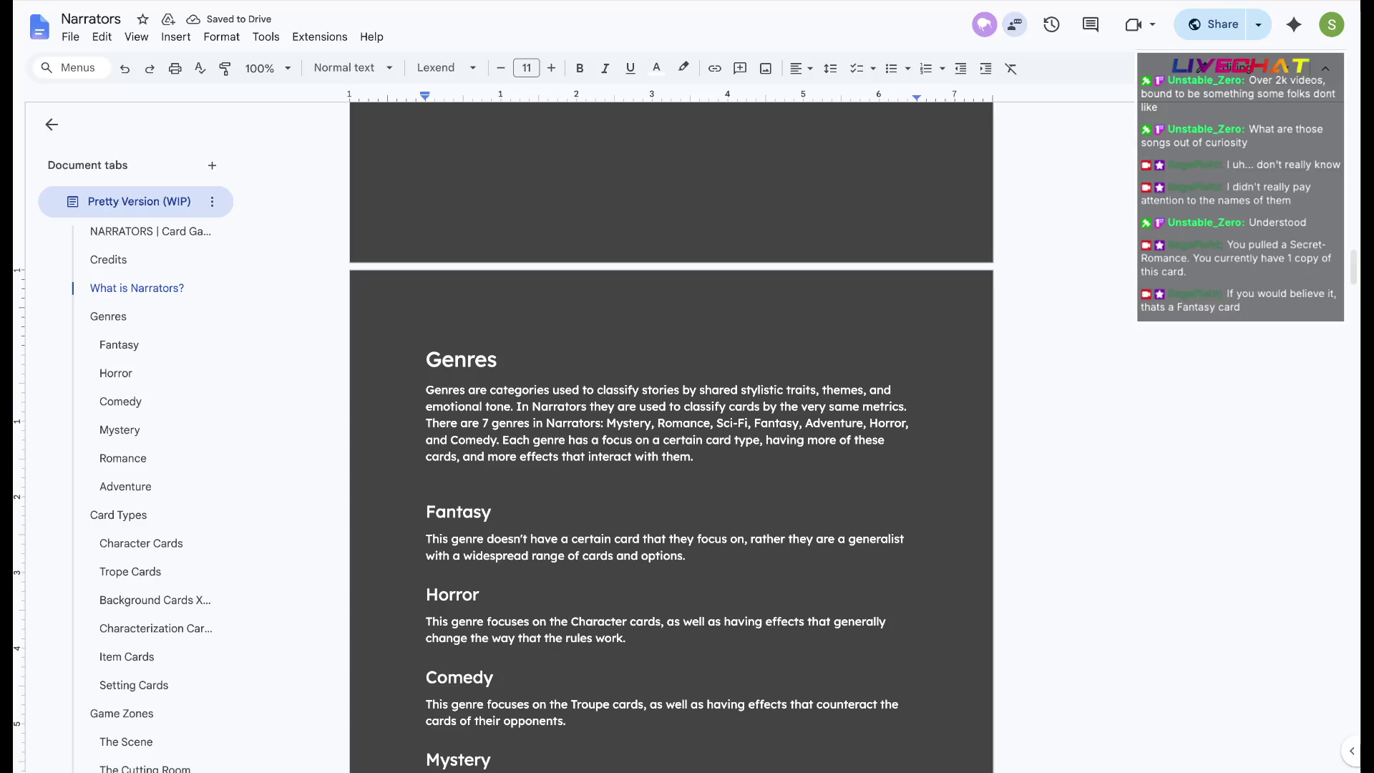
Delete the blank line between the Genres intro paragraph and the Fantasy heading
{"action": "key", "text": "Down"}
{"action": "key", "text": "BackSpace"}
{"action": "key", "text": "Down"}
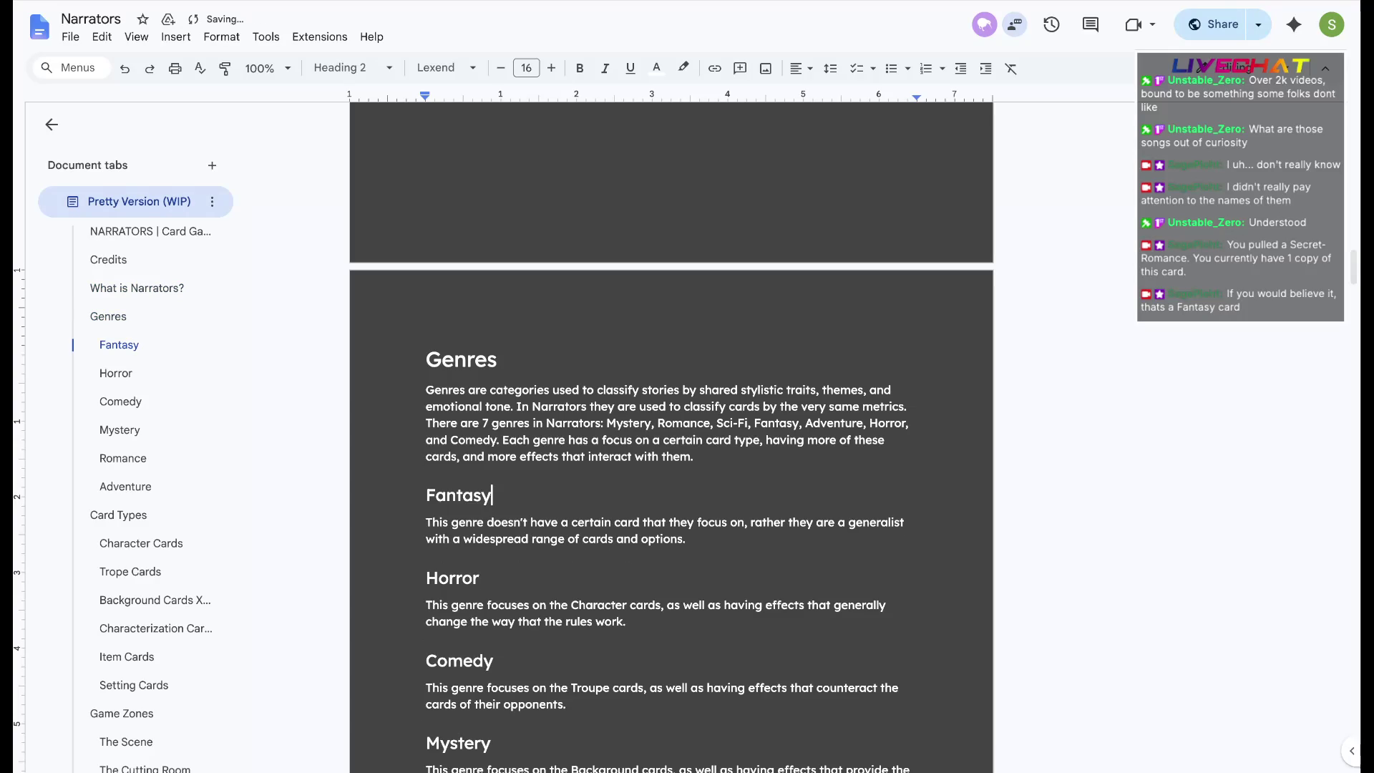
{"action": "key", "text": "Up"}
{"action": "key", "text": "End"}
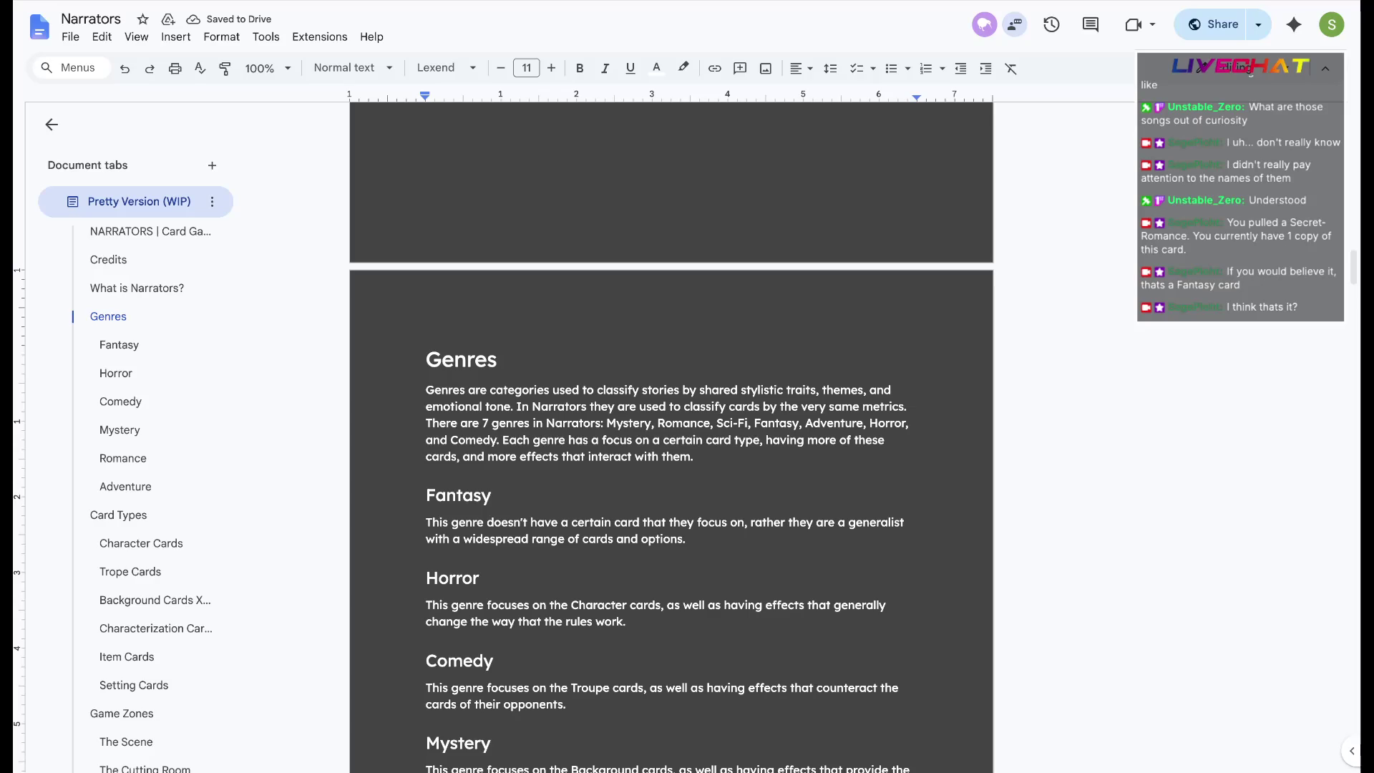
{"action": "scroll", "coordinate": [670, 430], "scroll_direction": "down", "scroll_amount": 3}
{"action": "scroll", "coordinate": [671, 429], "scroll_direction": "down", "scroll_amount": 10}
{"action": "scroll", "coordinate": [671, 430], "scroll_direction": "down", "scroll_amount": 3}
{"action": "scroll", "coordinate": [671, 429], "scroll_direction": "down", "scroll_amount": 8}
{"action": "scroll", "coordinate": [672, 430], "scroll_direction": "down", "scroll_amount": 5}
{"action": "scroll", "coordinate": [671, 429], "scroll_direction": "down", "scroll_amount": 5}
{"action": "scroll", "coordinate": [671, 429], "scroll_direction": "down", "scroll_amount": 5}
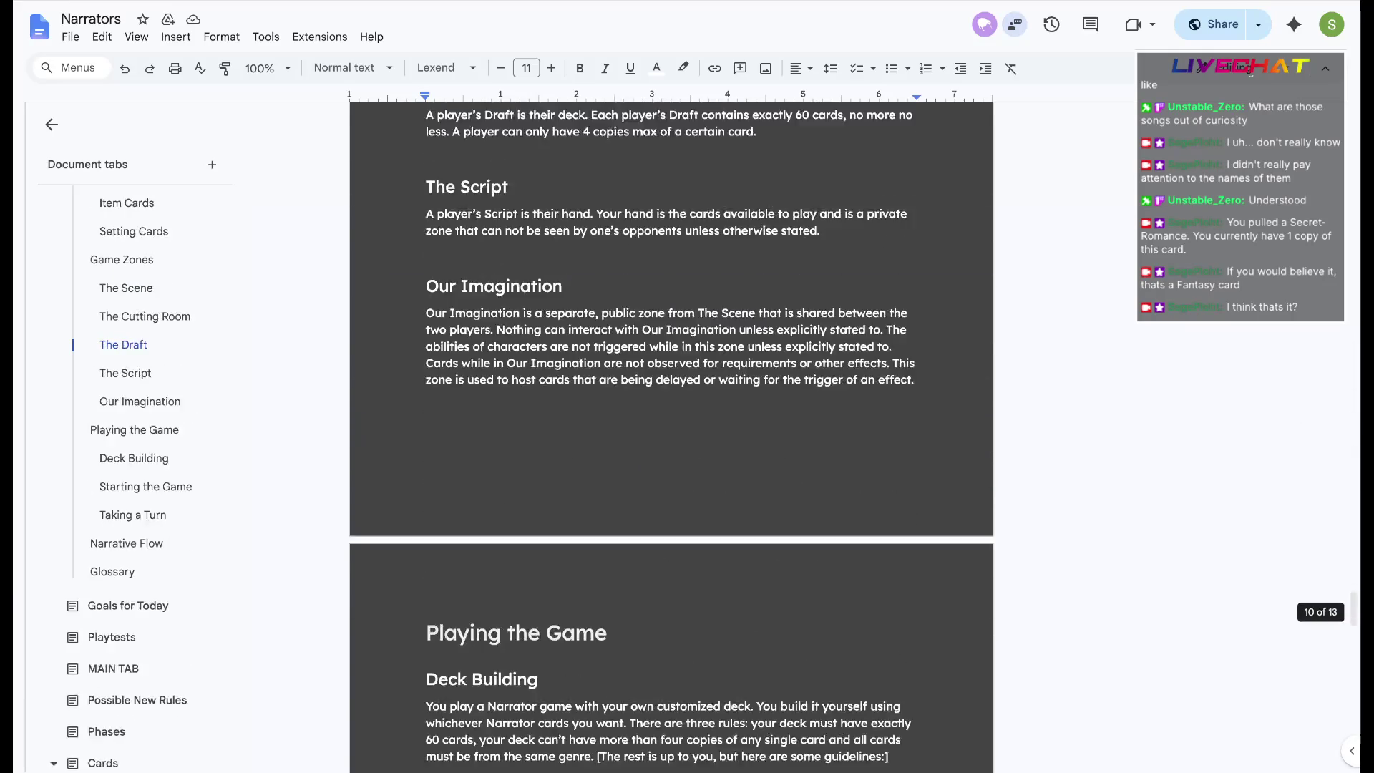
{"action": "scroll", "coordinate": [672, 429], "scroll_direction": "down", "scroll_amount": 5}
{"action": "scroll", "coordinate": [671, 429], "scroll_direction": "down", "scroll_amount": 5}
{"action": "scroll", "coordinate": [671, 430], "scroll_direction": "down", "scroll_amount": 5}
{"action": "scroll", "coordinate": [671, 430], "scroll_direction": "down", "scroll_amount": 3}
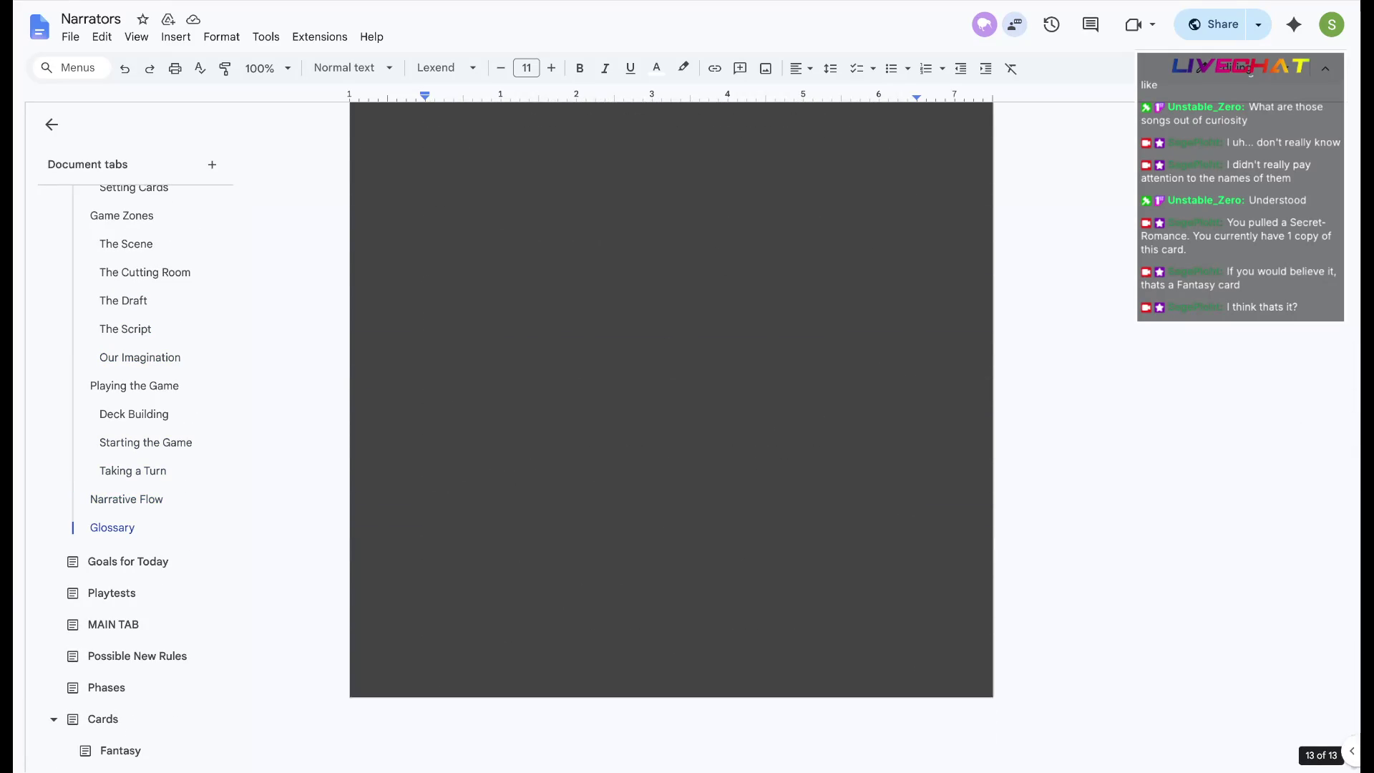
{"action": "scroll", "coordinate": [671, 430], "scroll_direction": "up", "scroll_amount": 3}
{"action": "scroll", "coordinate": [699, 141], "scroll_direction": "up", "scroll_amount": 5}
{"action": "scroll", "coordinate": [698, 140], "scroll_direction": "up", "scroll_amount": 5}
{"action": "scroll", "coordinate": [698, 139], "scroll_direction": "up", "scroll_amount": 5}
{"action": "scroll", "coordinate": [698, 140], "scroll_direction": "up", "scroll_amount": 5}
{"action": "scroll", "coordinate": [699, 139], "scroll_direction": "up", "scroll_amount": 5}
{"action": "scroll", "coordinate": [698, 139], "scroll_direction": "up", "scroll_amount": 5}
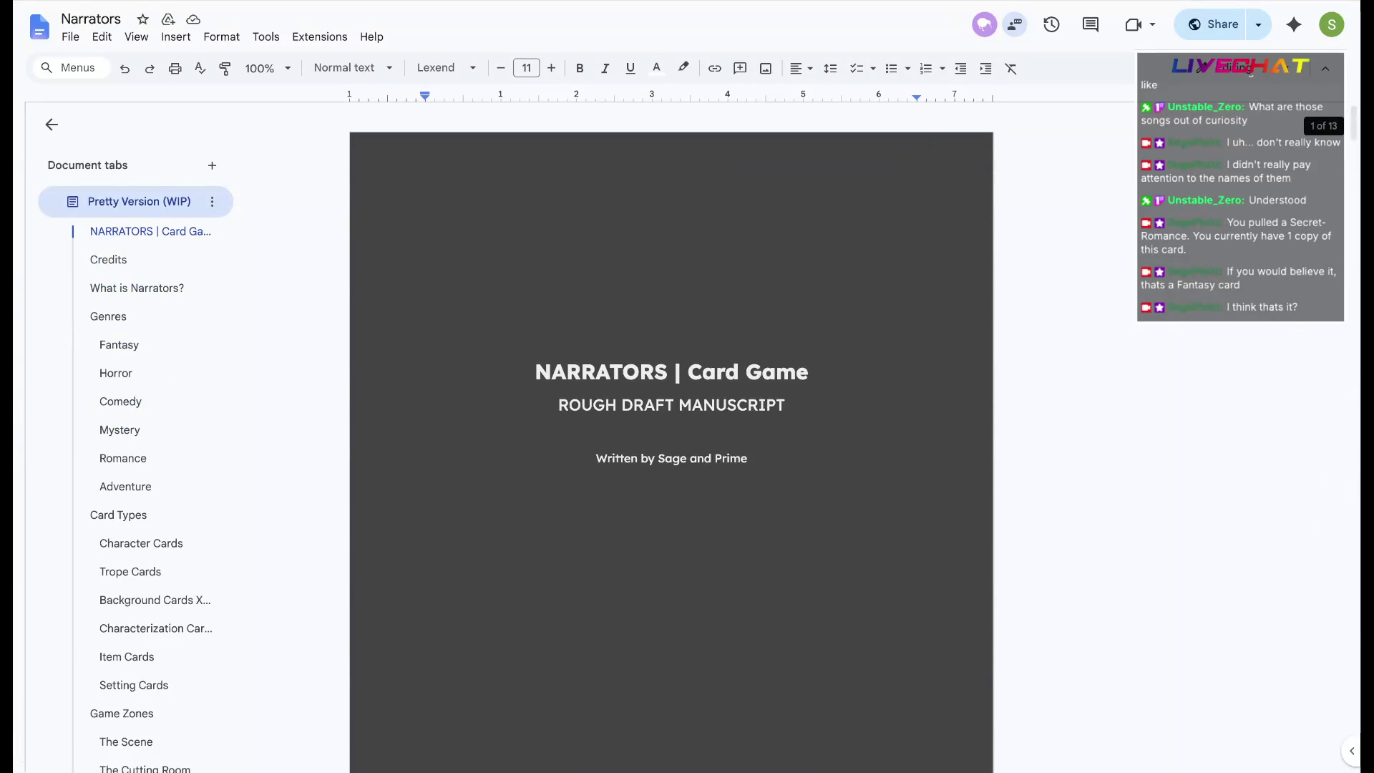
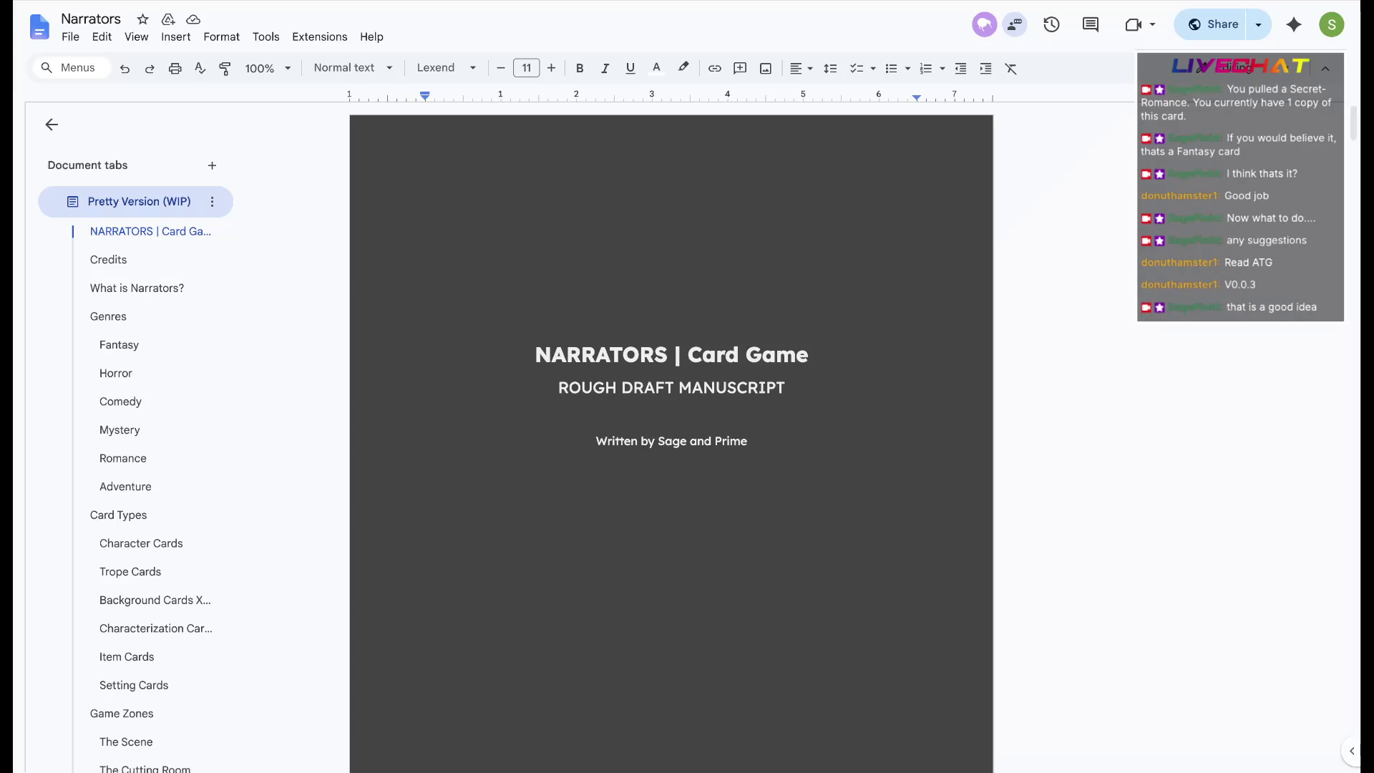
Bring up the Utopia TTRPG Workshop page in a new browser tab
{"action": "key", "text": "ctrl+t"}
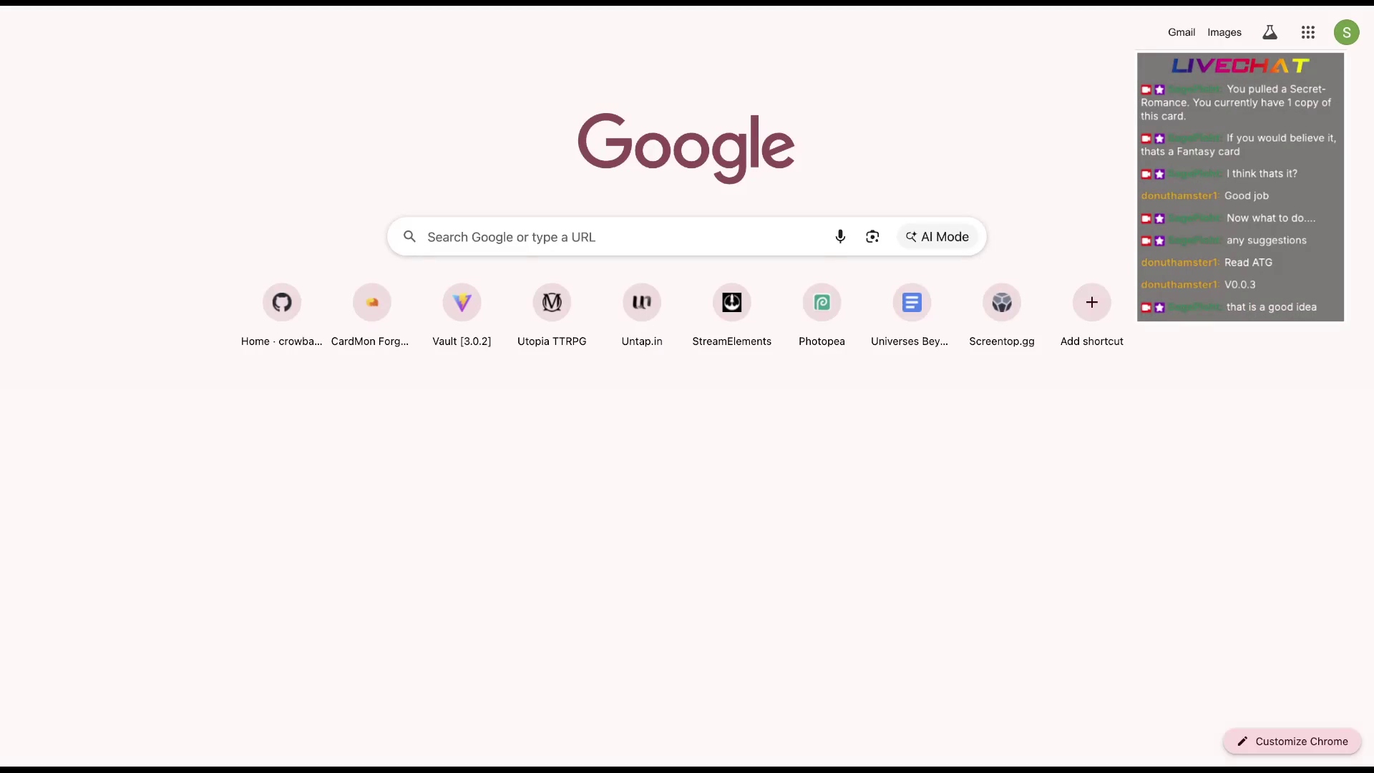
{"action": "key", "text": "Return"}
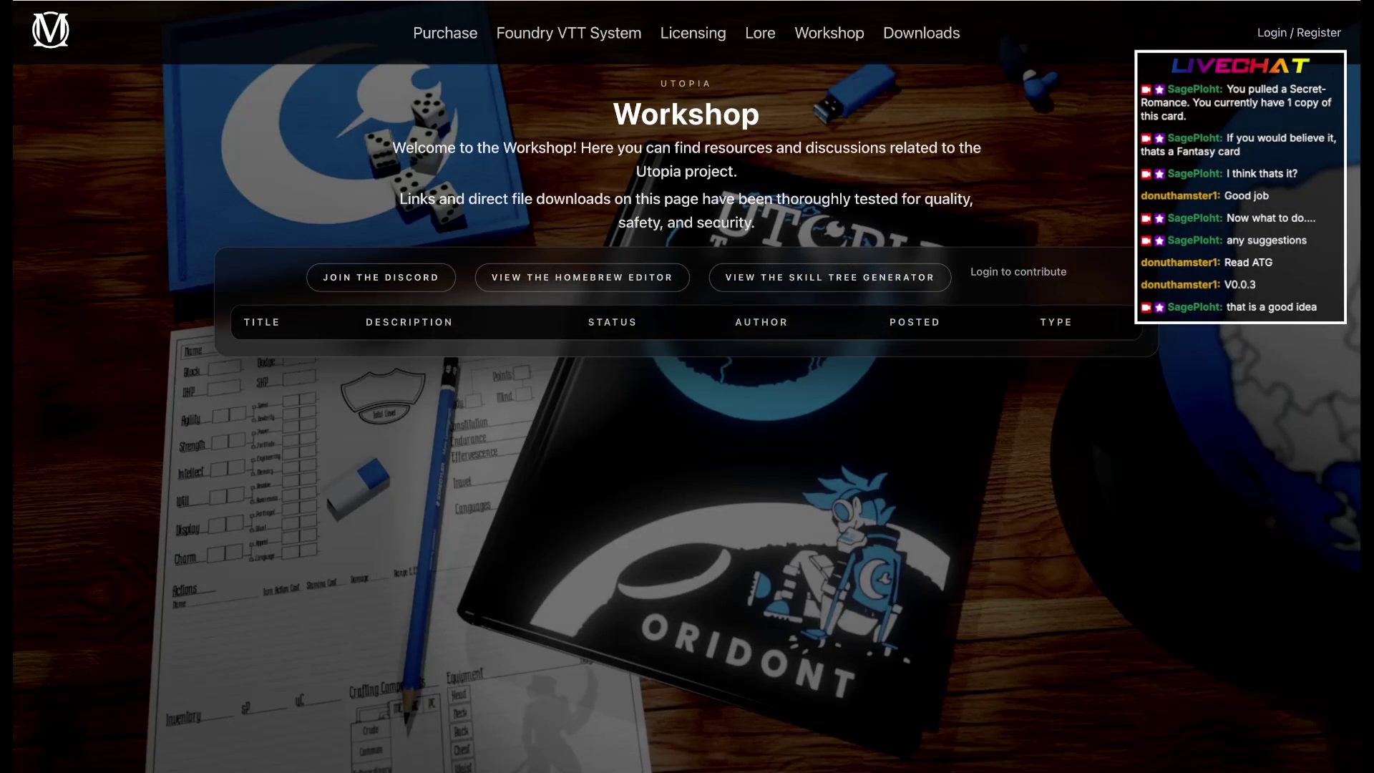
{"action": "scroll", "coordinate": [687, 537], "scroll_direction": "down", "scroll_amount": 1}
{"action": "scroll", "coordinate": [687, 537], "scroll_direction": "down", "scroll_amount": 2}
{"action": "scroll", "coordinate": [687, 537], "scroll_direction": "down", "scroll_amount": 3}
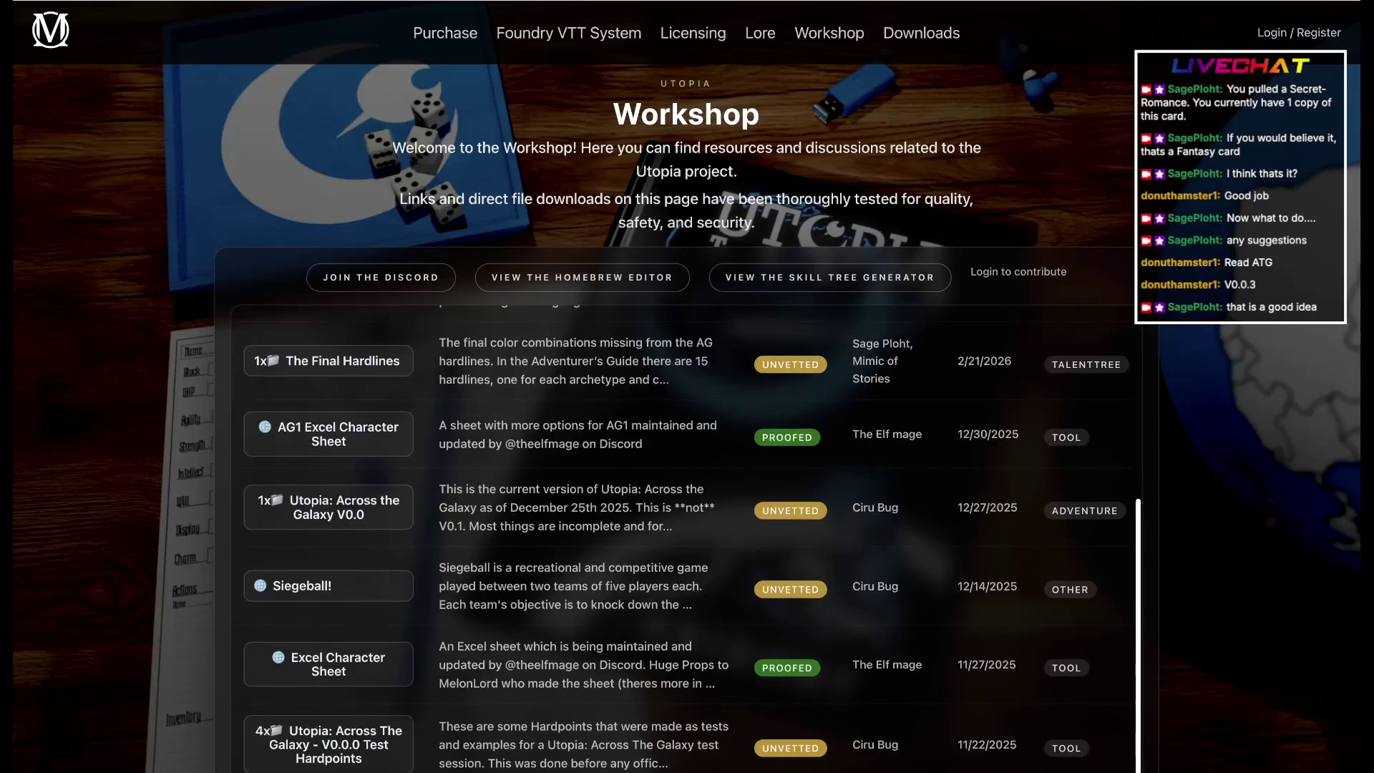
{"action": "scroll", "coordinate": [687, 537], "scroll_direction": "up", "scroll_amount": 5}
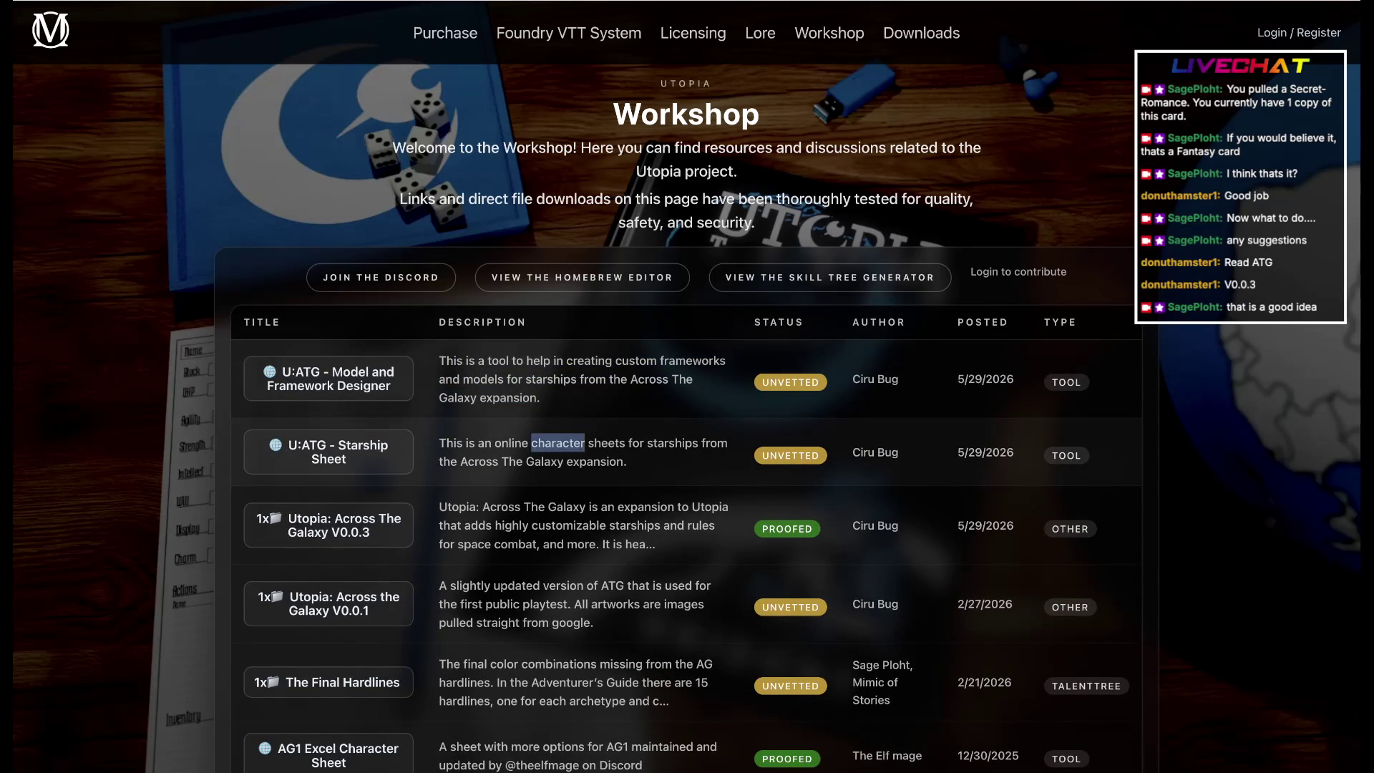
Select the U:ATG - Starship Sheet description text, then clear the selection
{"action": "triple_click", "coordinate": [559, 442]}
{"action": "left_click", "coordinate": [558, 452]}
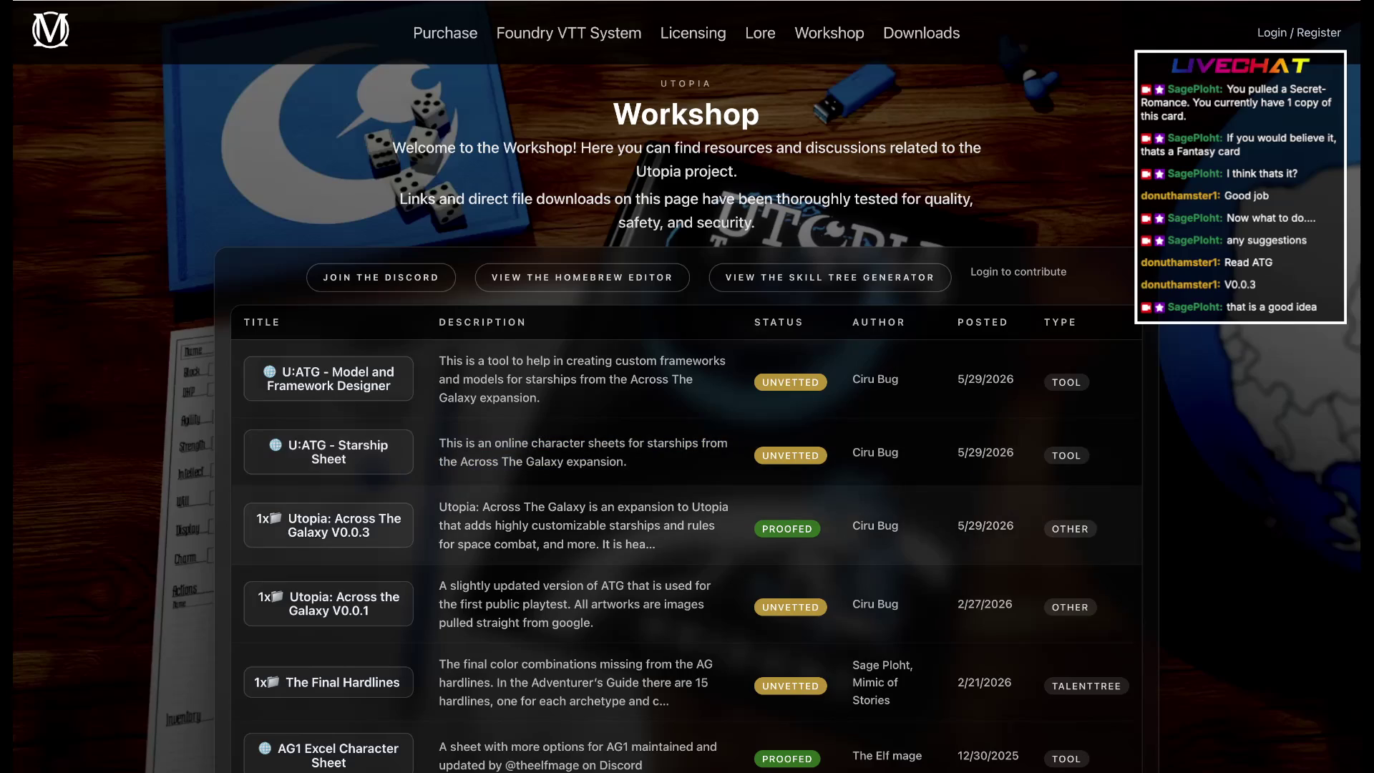
{"action": "scroll", "coordinate": [688, 537], "scroll_direction": "down", "scroll_amount": 1}
{"action": "scroll", "coordinate": [688, 537], "scroll_direction": "down", "scroll_amount": 2}
{"action": "scroll", "coordinate": [688, 537], "scroll_direction": "down", "scroll_amount": 1}
{"action": "scroll", "coordinate": [687, 537], "scroll_direction": "up", "scroll_amount": 4}
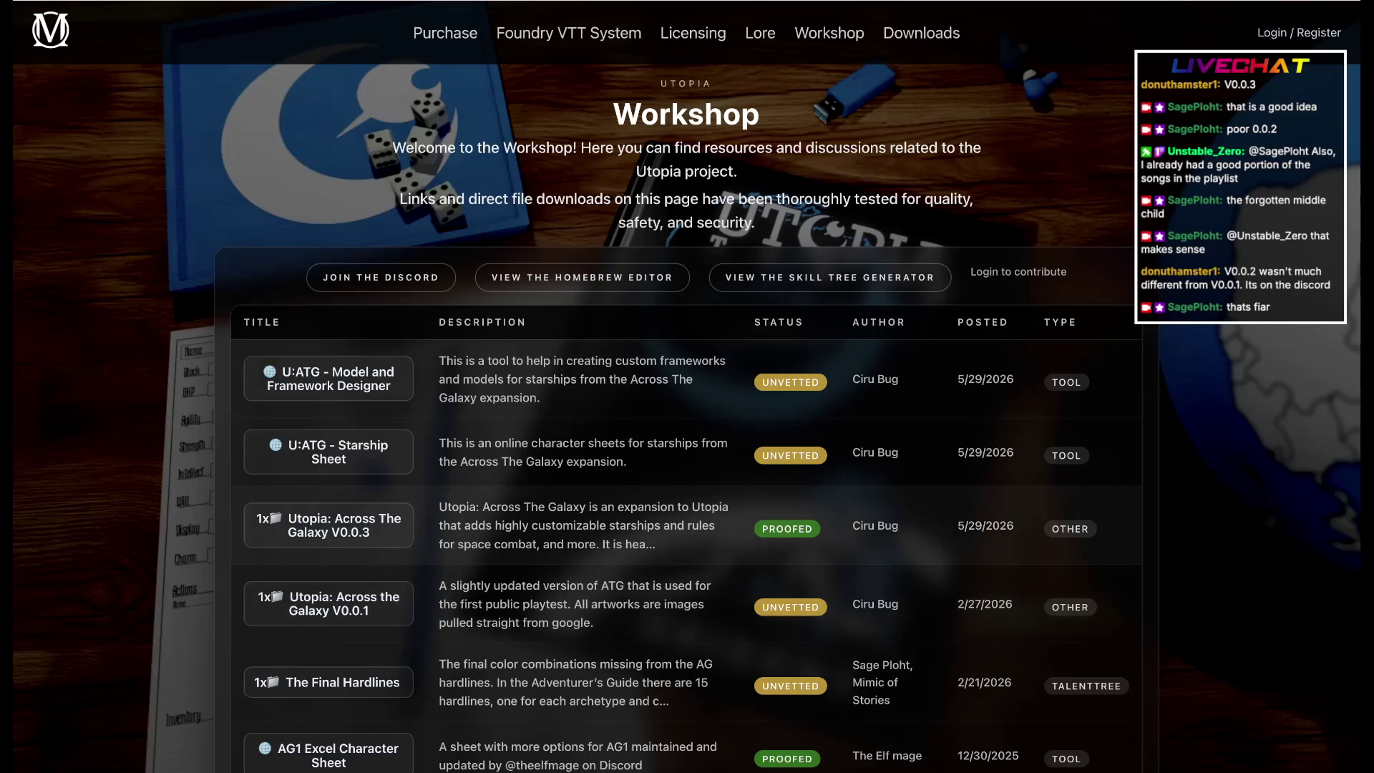
{"action": "scroll", "coordinate": [688, 537], "scroll_direction": "down", "scroll_amount": 3}
{"action": "scroll", "coordinate": [688, 537], "scroll_direction": "down", "scroll_amount": 2}
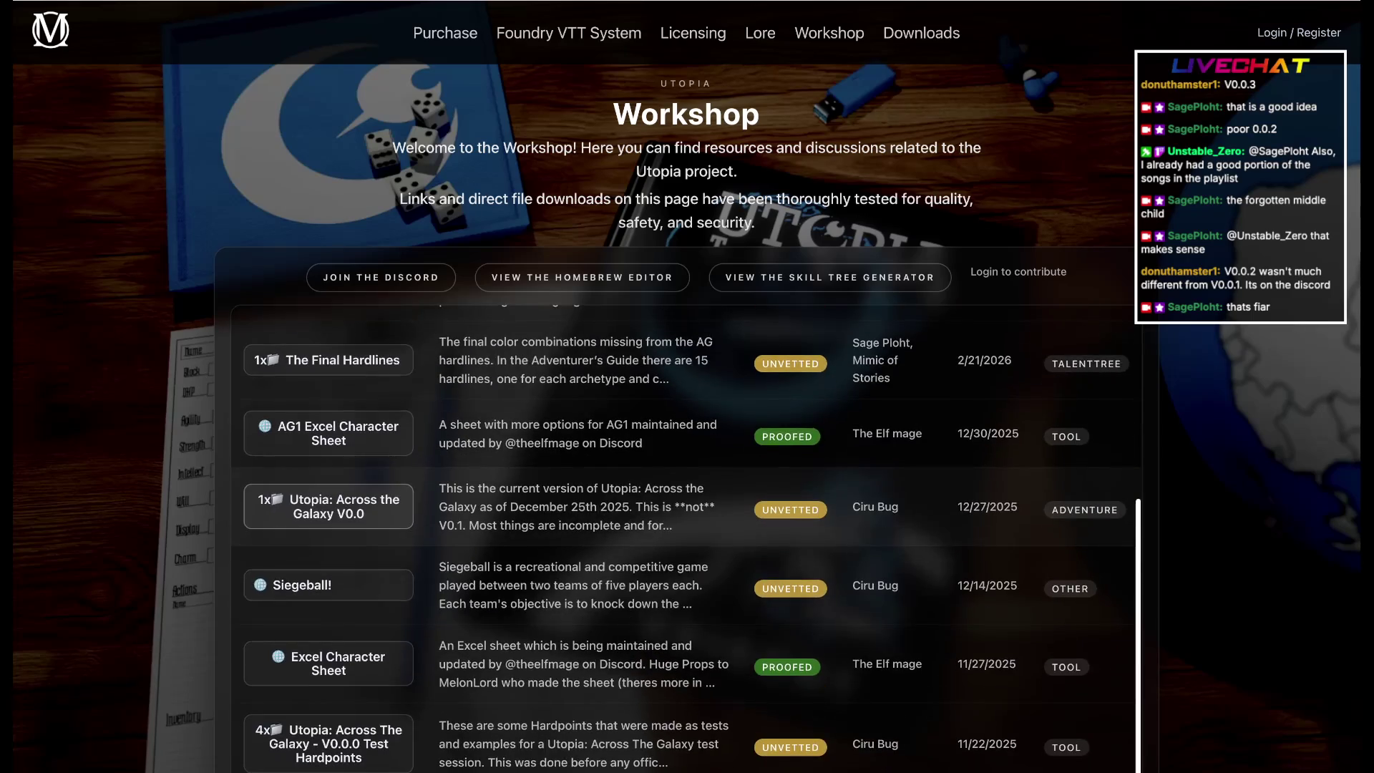
{"action": "scroll", "coordinate": [688, 538], "scroll_direction": "up", "scroll_amount": 1}
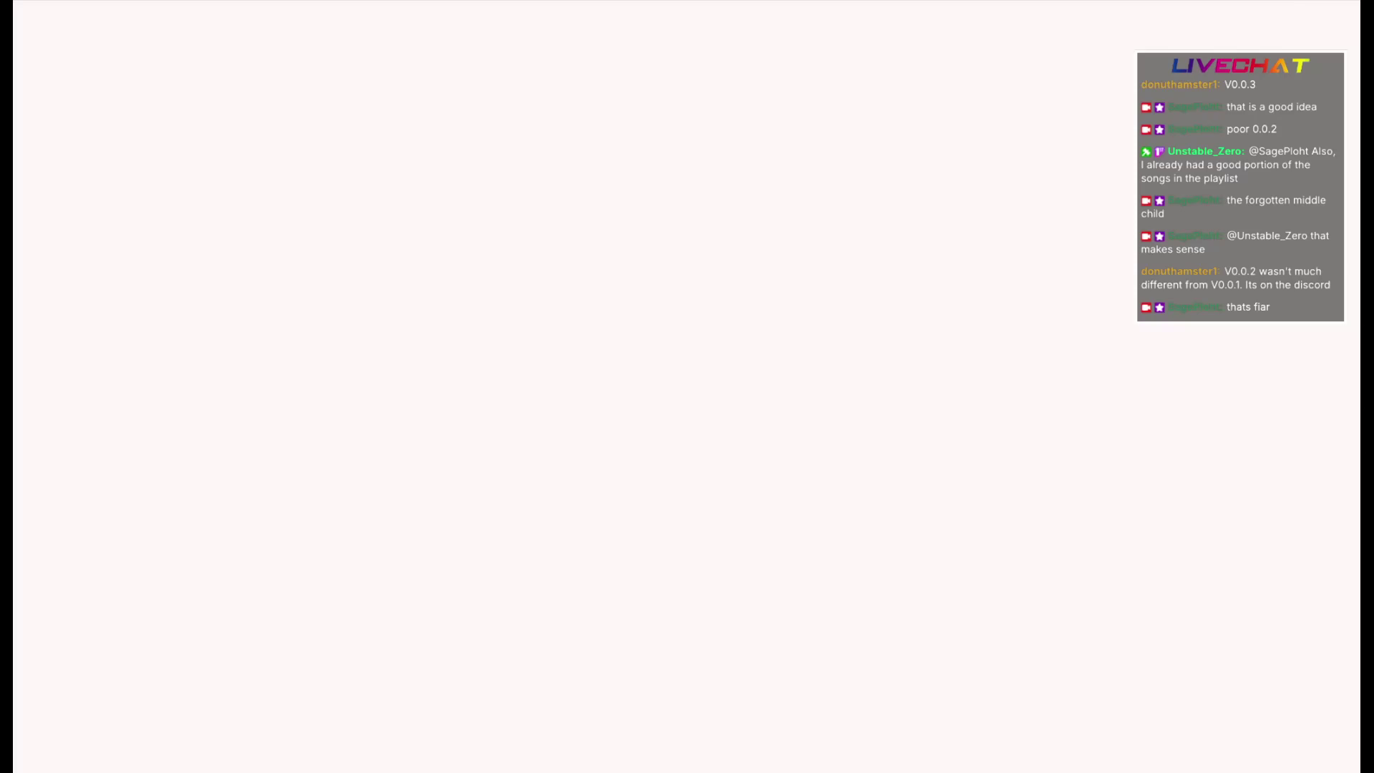
Close the Siegeball document tab to return to the Workshop listing
{"action": "key", "text": "ctrl+w"}
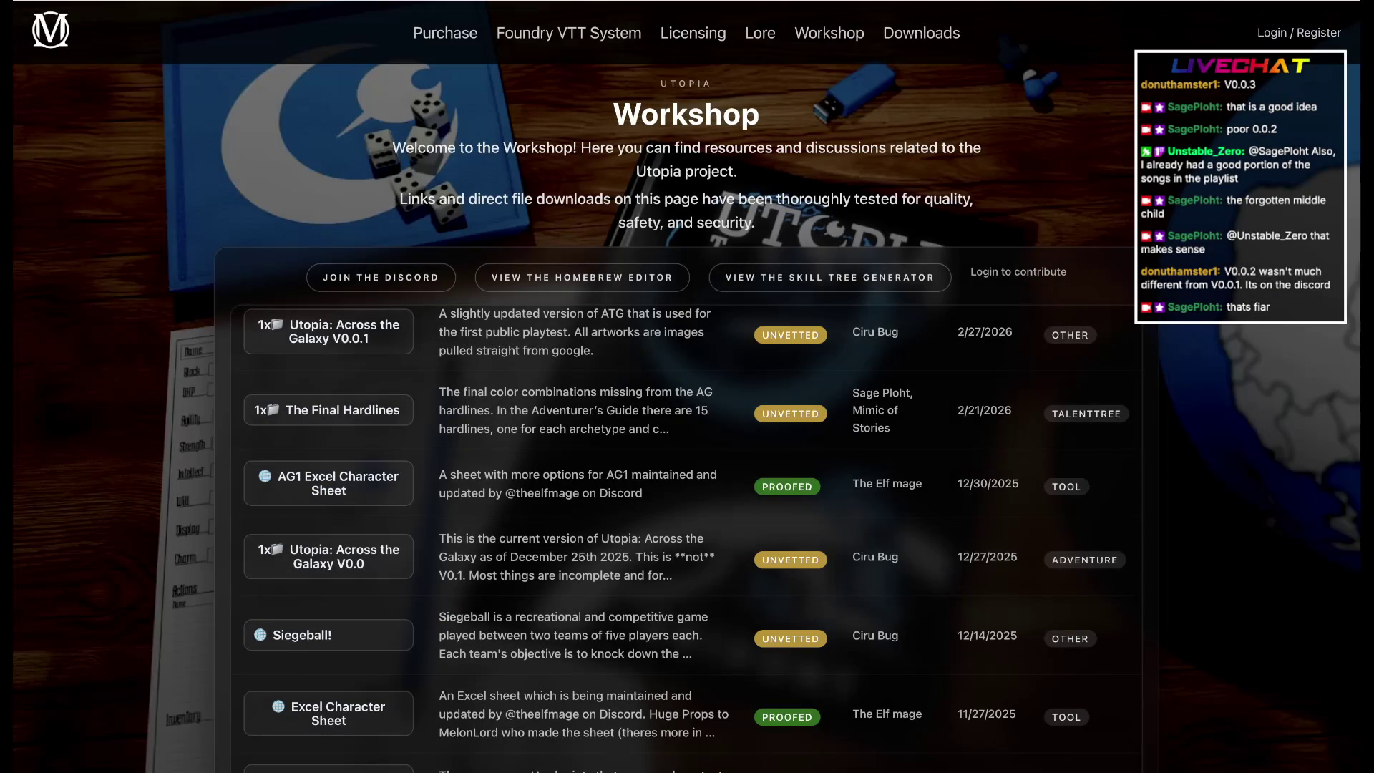
{"action": "scroll", "coordinate": [328, 542], "scroll_direction": "up", "scroll_amount": 3}
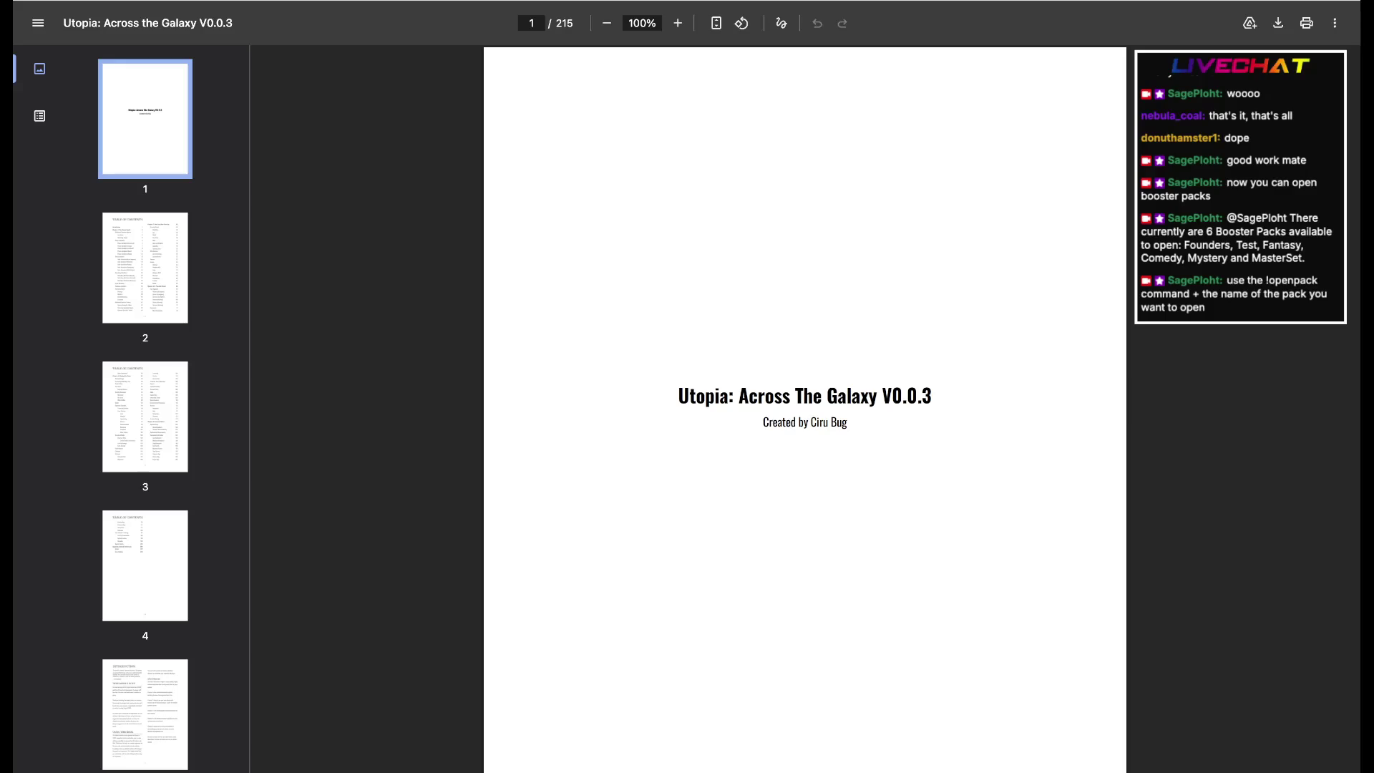
{"action": "scroll", "coordinate": [805, 408], "scroll_direction": "down", "scroll_amount": 5}
{"action": "scroll", "coordinate": [805, 409], "scroll_direction": "down", "scroll_amount": 2}
{"action": "scroll", "coordinate": [806, 409], "scroll_direction": "down", "scroll_amount": 1}
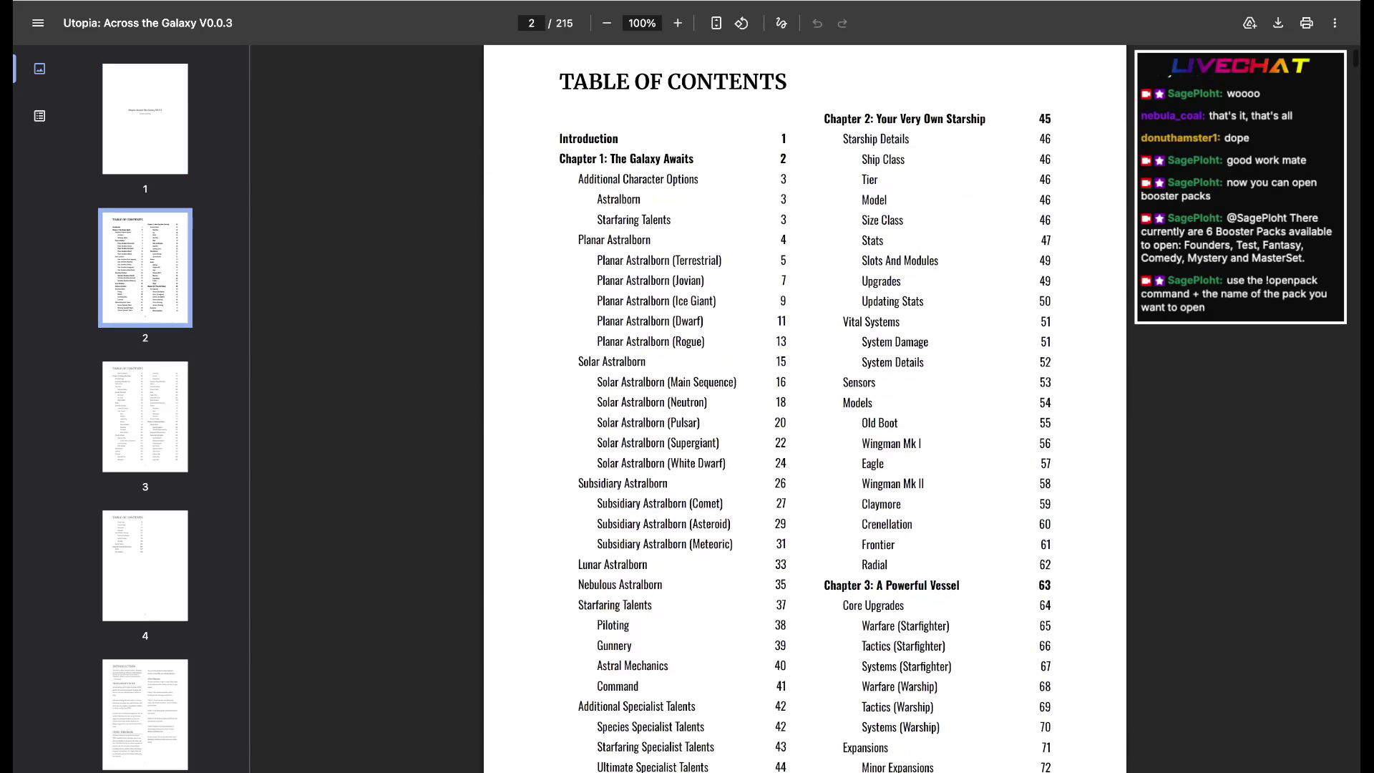
{"action": "scroll", "coordinate": [806, 409], "scroll_direction": "down", "scroll_amount": 2}
{"action": "scroll", "coordinate": [805, 408], "scroll_direction": "up", "scroll_amount": 2}
{"action": "scroll", "coordinate": [806, 409], "scroll_direction": "up", "scroll_amount": 1}
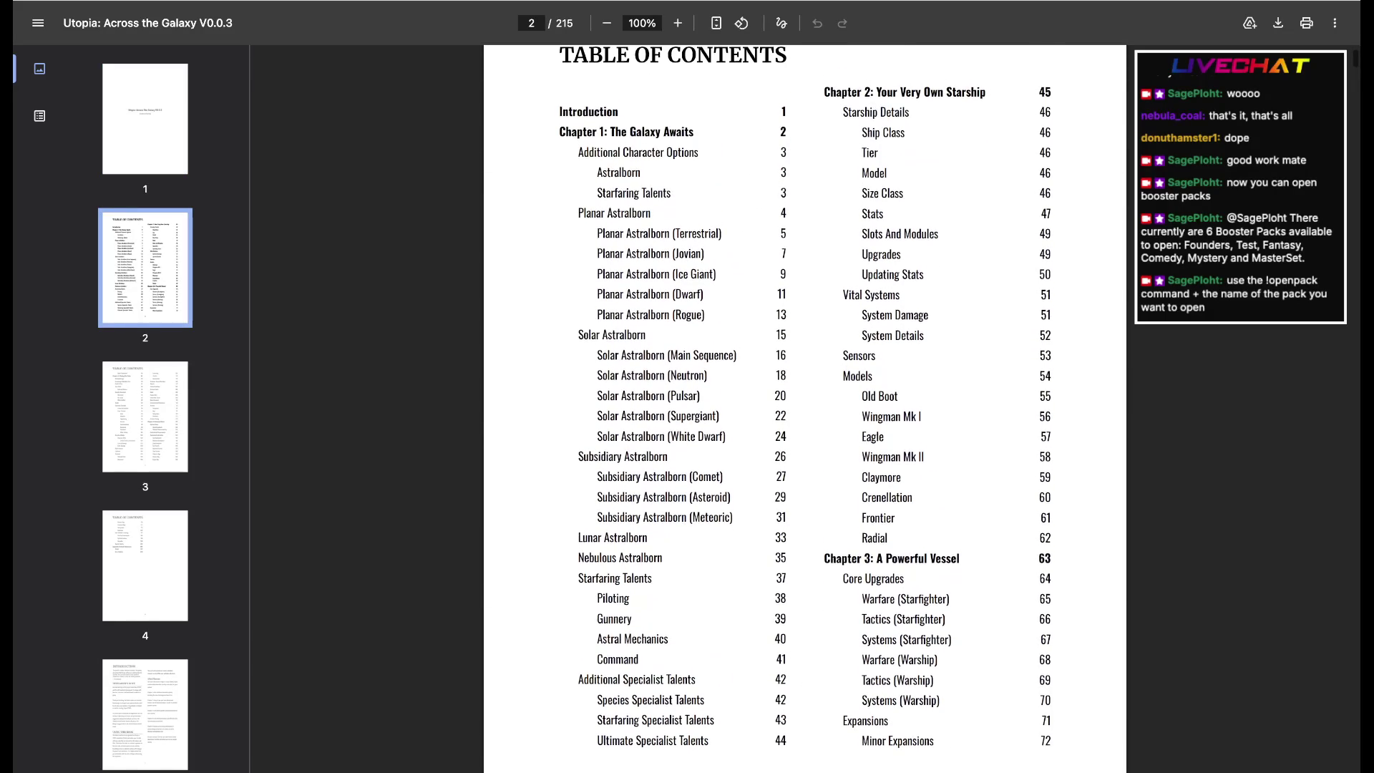
{"action": "scroll", "coordinate": [805, 408], "scroll_direction": "down", "scroll_amount": 2}
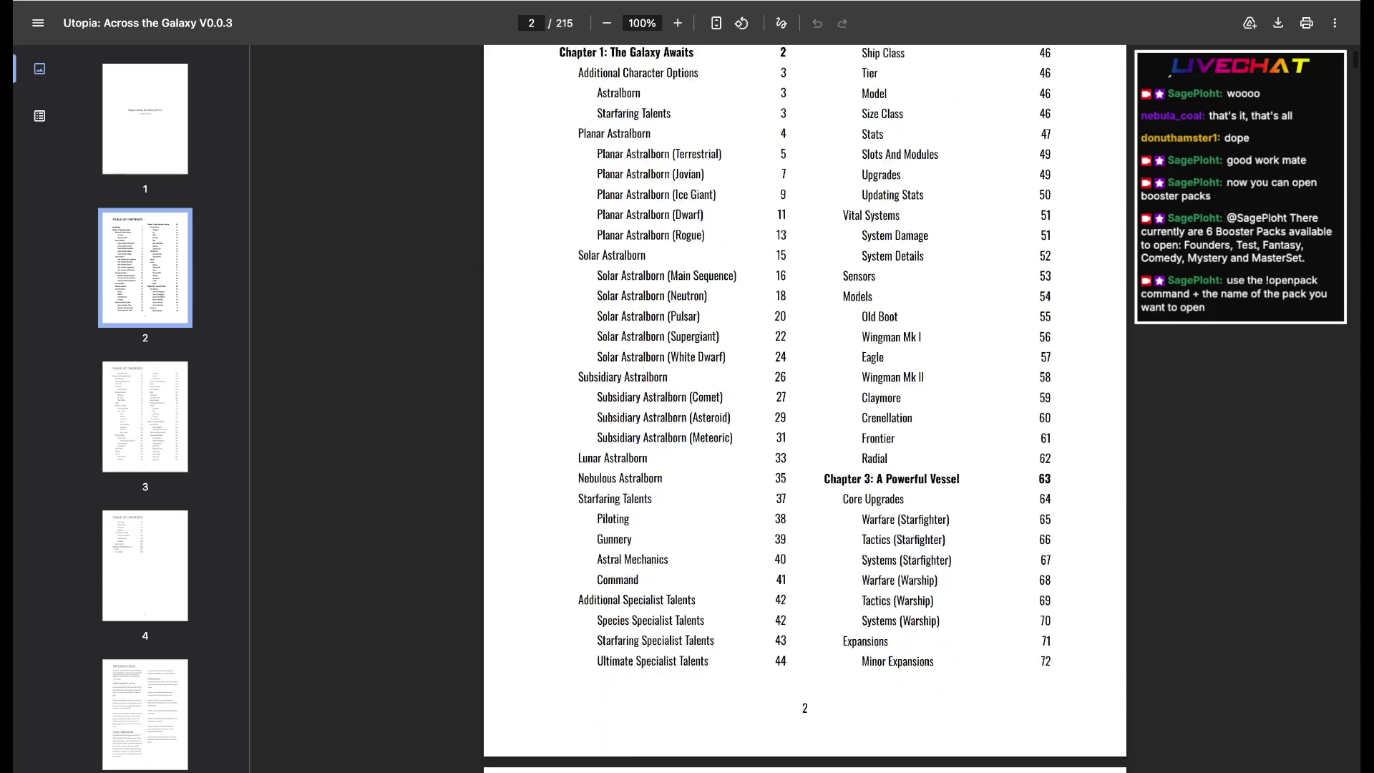
{"action": "scroll", "coordinate": [806, 408], "scroll_direction": "down", "scroll_amount": 8}
{"action": "scroll", "coordinate": [806, 408], "scroll_direction": "up", "scroll_amount": 1}
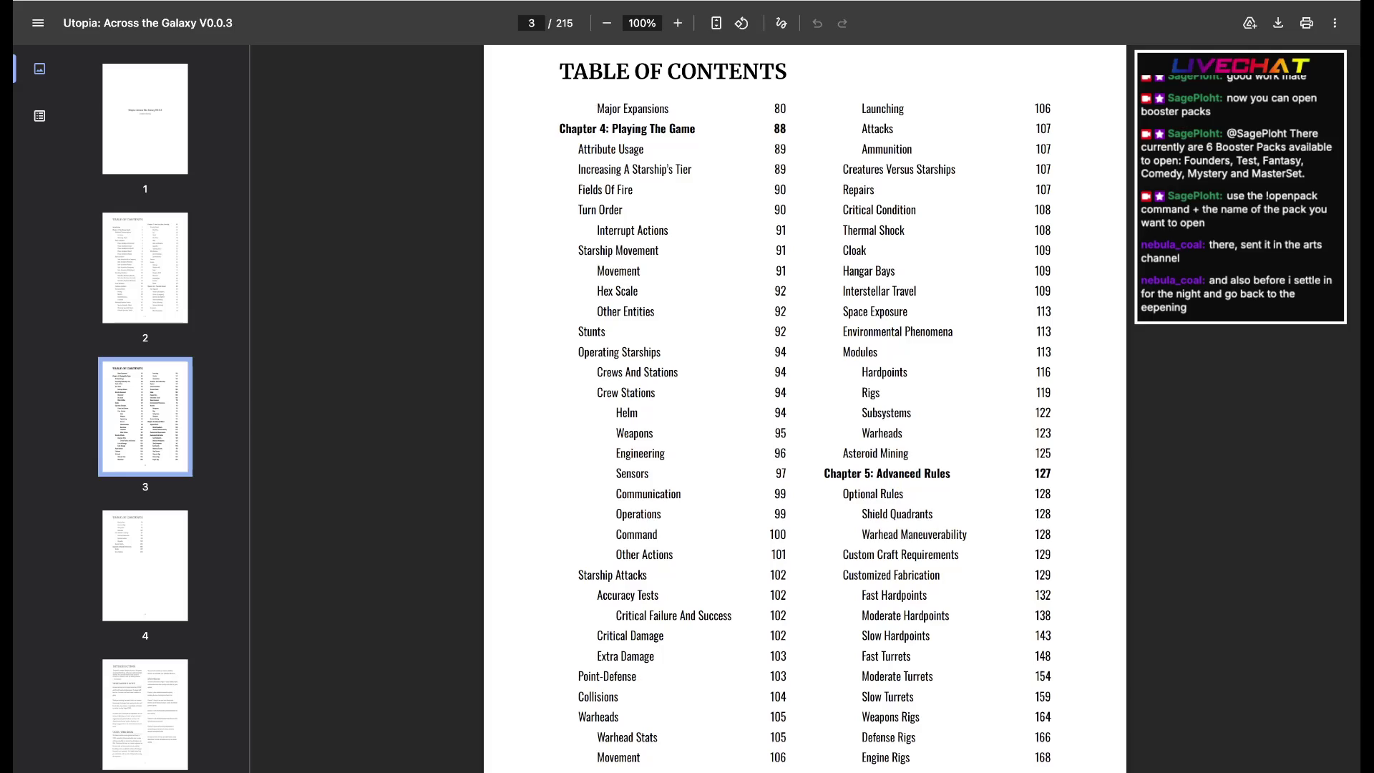
Open a new tab briefly, then close it to return to the V0.0.3 PDF
{"action": "key", "text": "ctrl+t"}
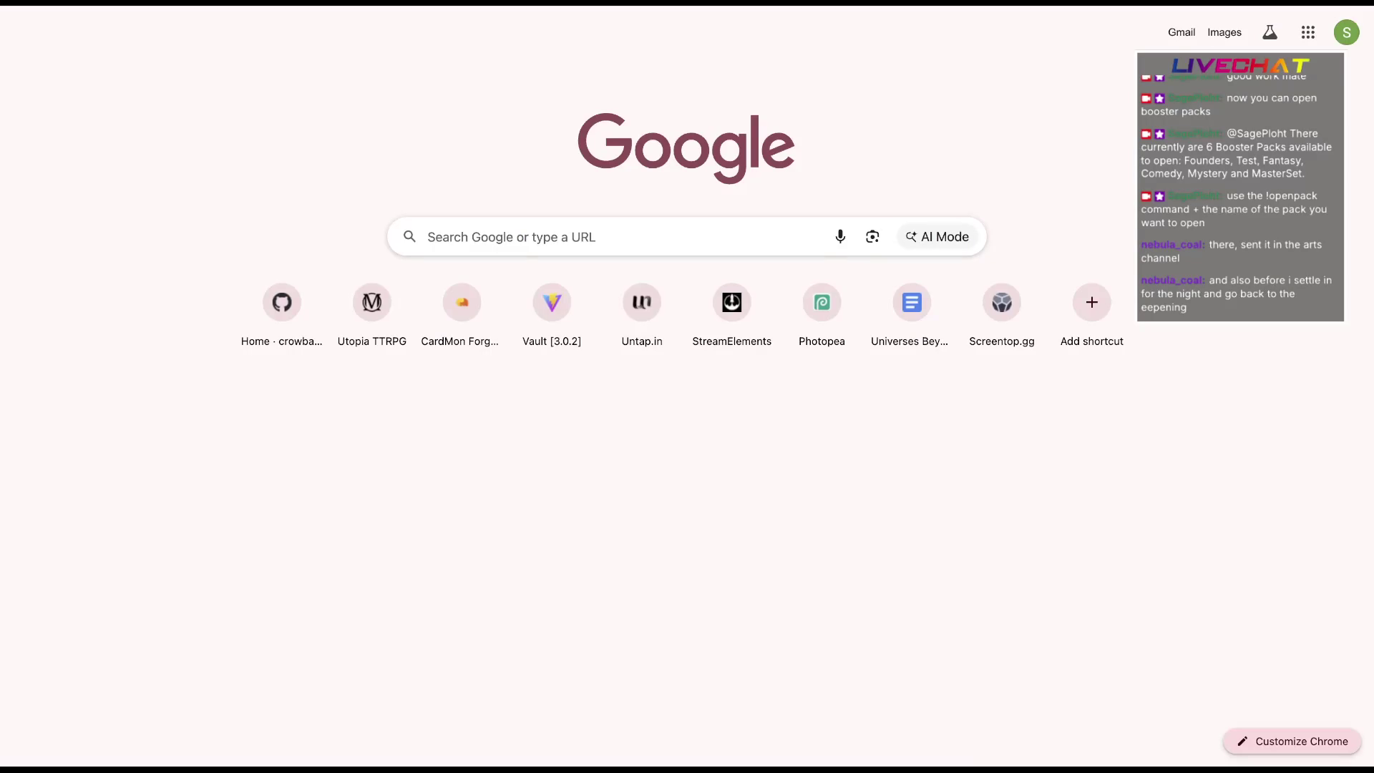
{"action": "key", "text": "ctrl+w"}
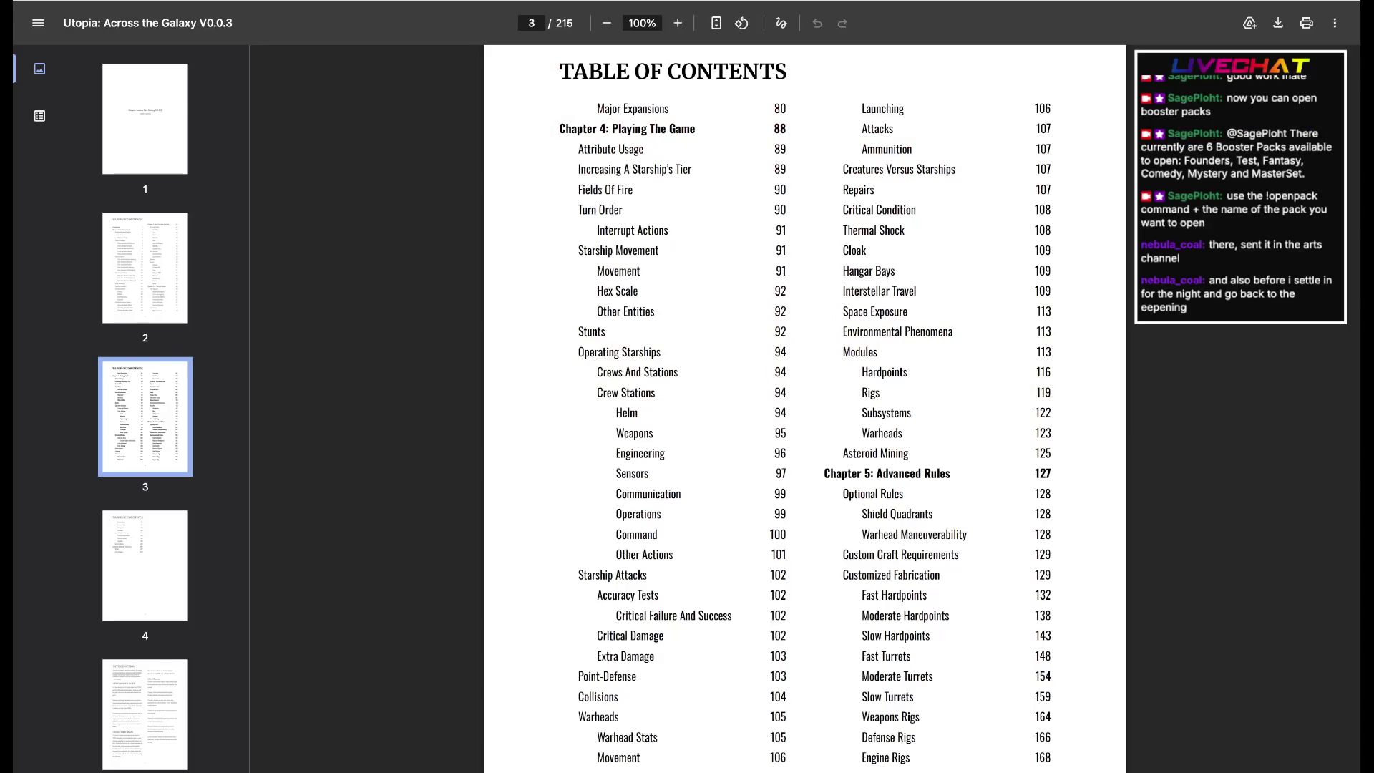